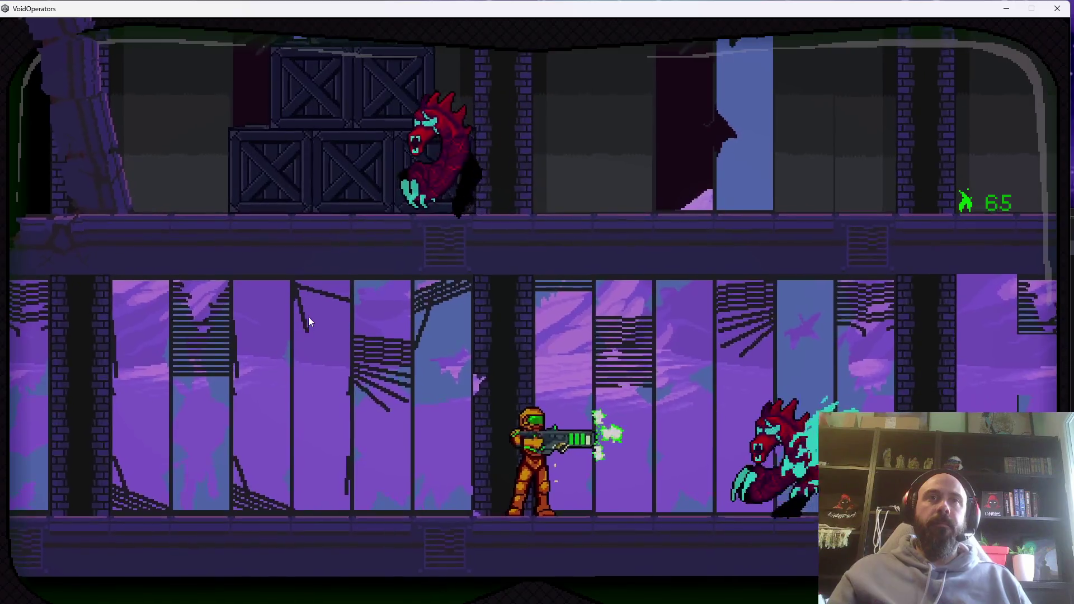
Advance right, jump to the higher floor and shoot the enemies on both floors.
key(d)
key(r)
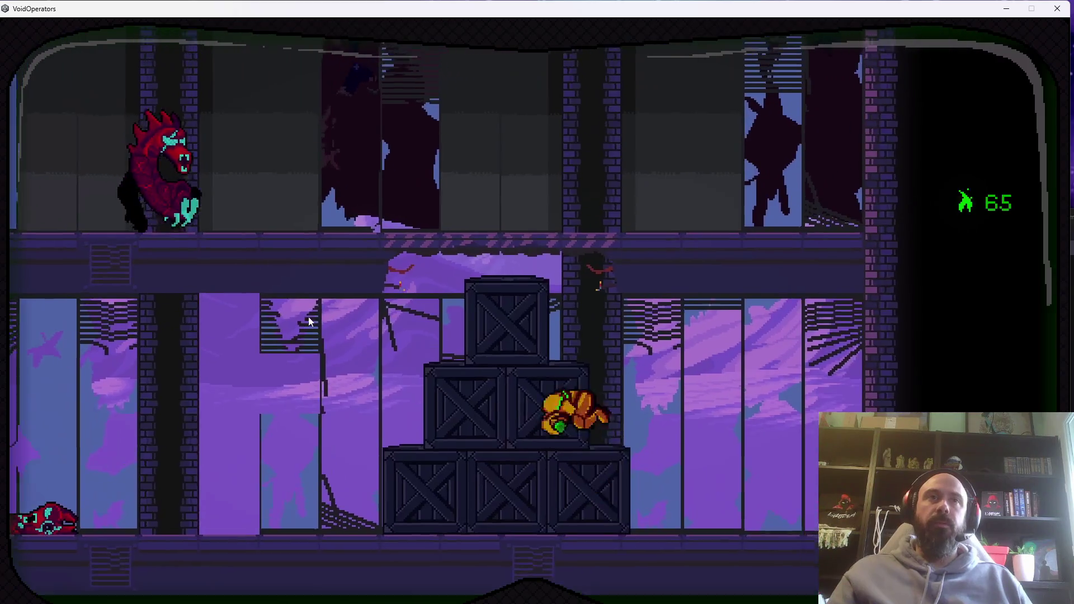
key(a)
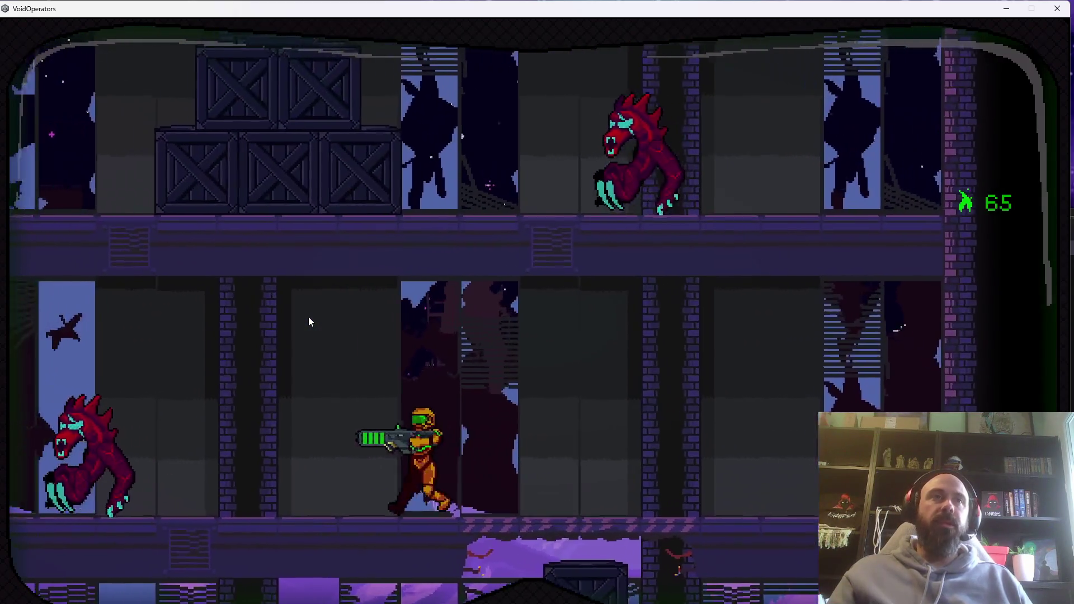
click(309, 322)
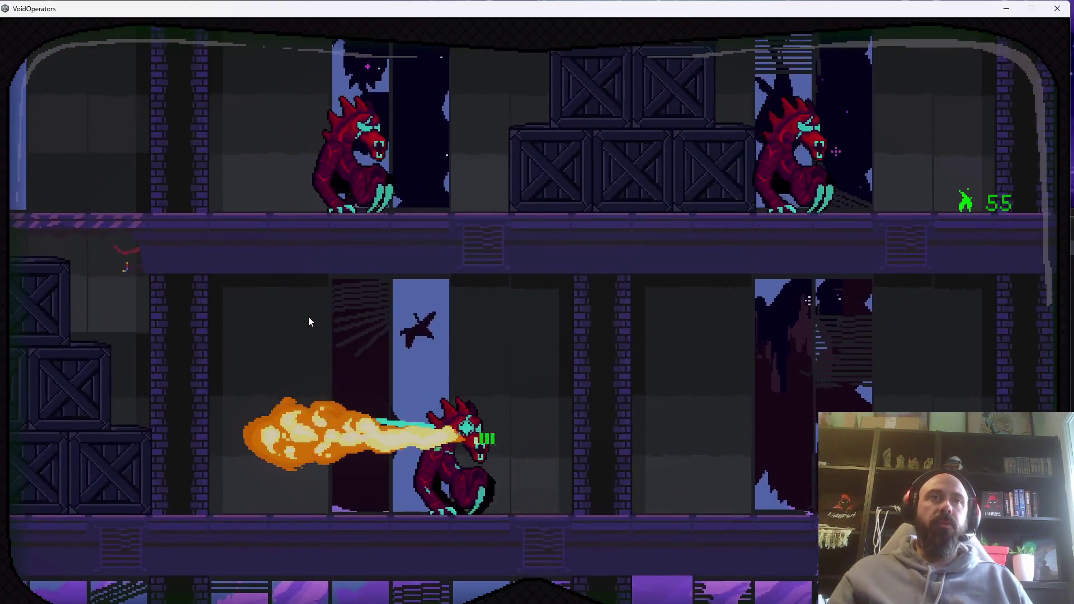
click(309, 322)
Jump onto the crates, shoot the red enemy and run right to collect the armor.
key(a)
key(space)
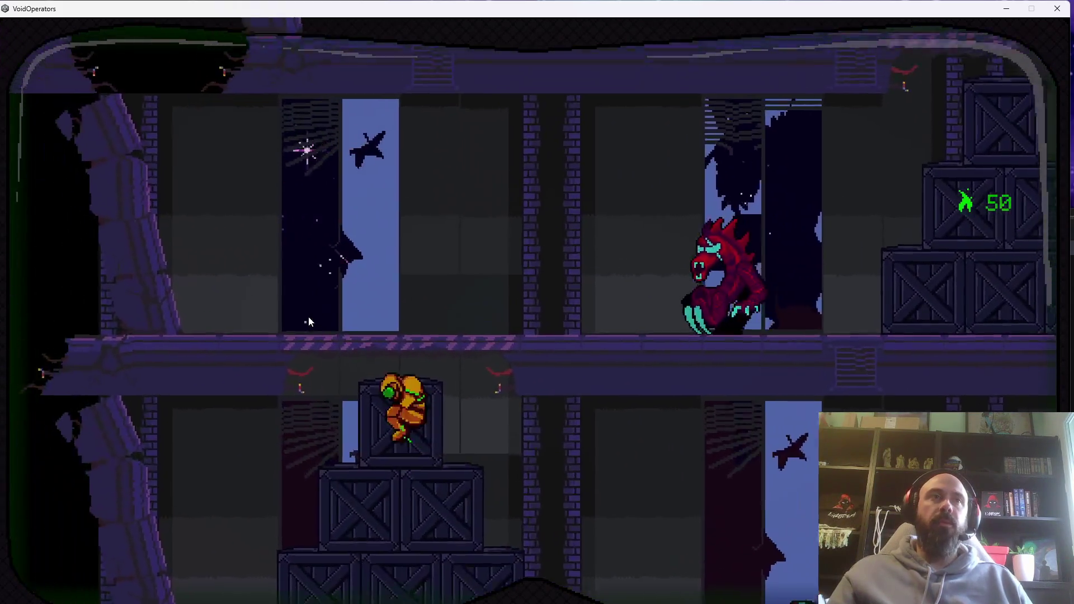
key(d)
click(309, 322)
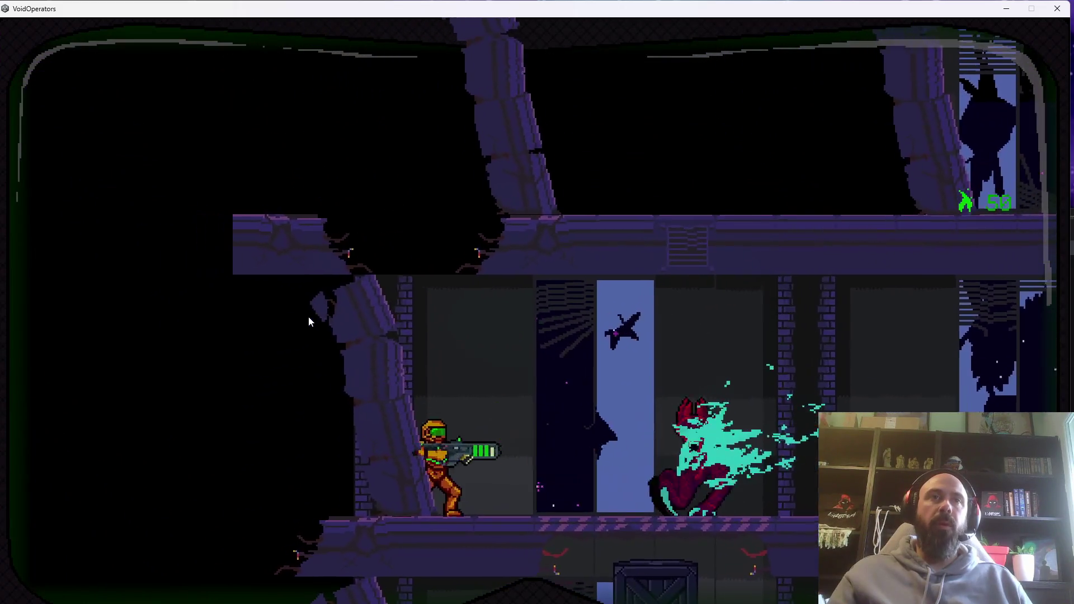
key(d)
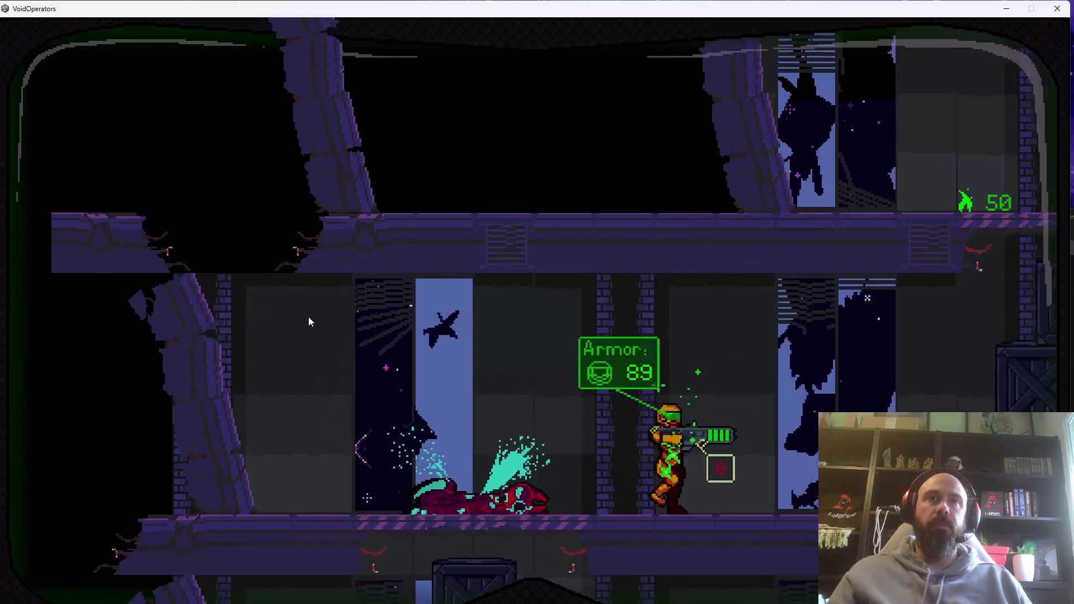
key(d)
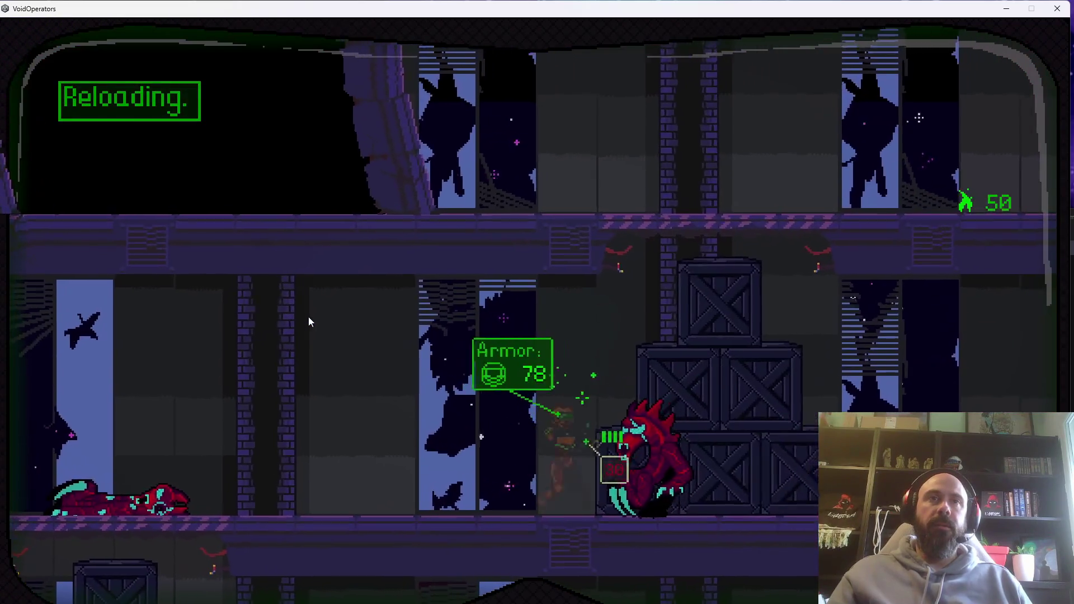
Climb the crates to the upper floor and melee-slash the enemy there.
key(d)
key(space)
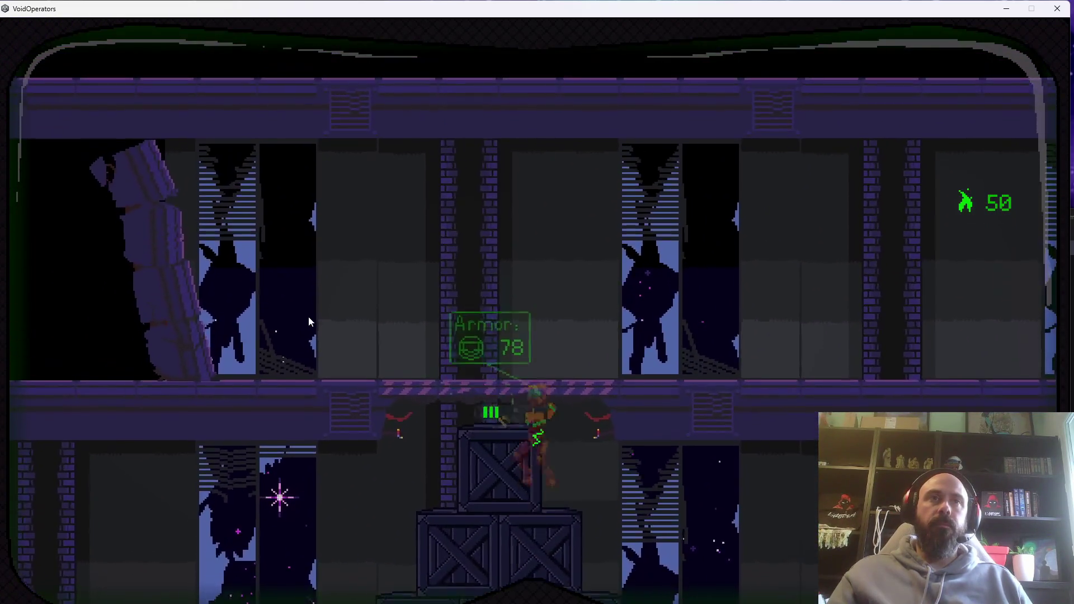
key(a)
click(309, 321)
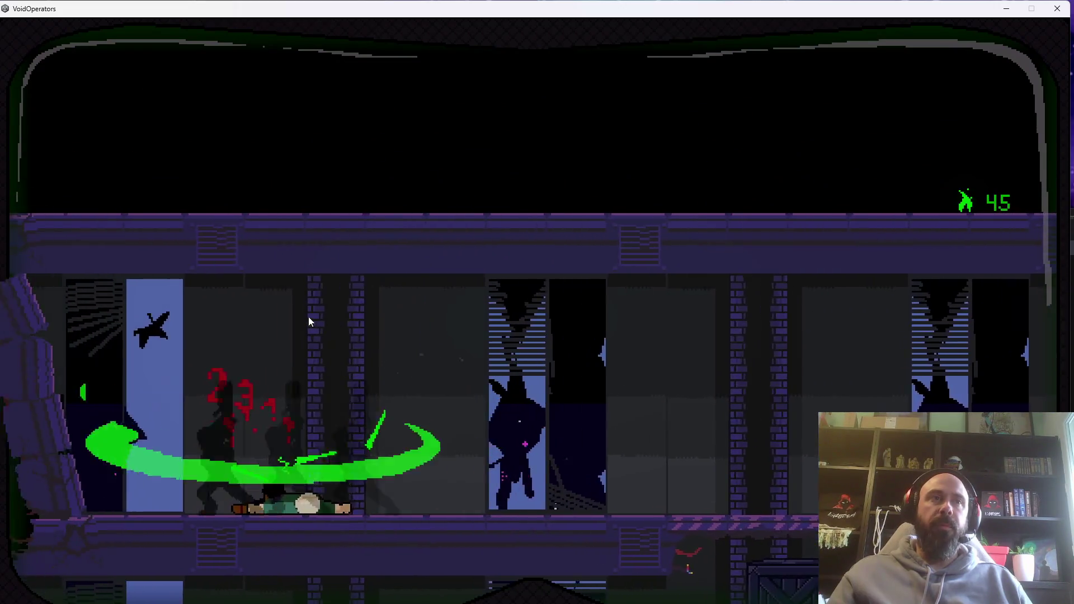
Run right along the corridor, drop through the striped platforms and exit through the bright door.
key(d)
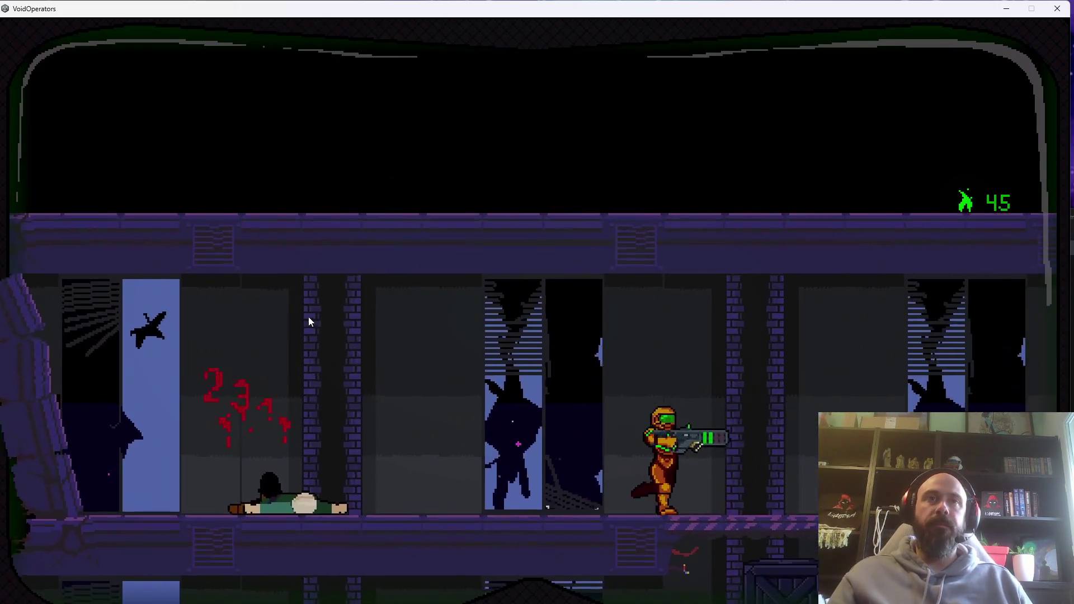
key(d)
key(r)
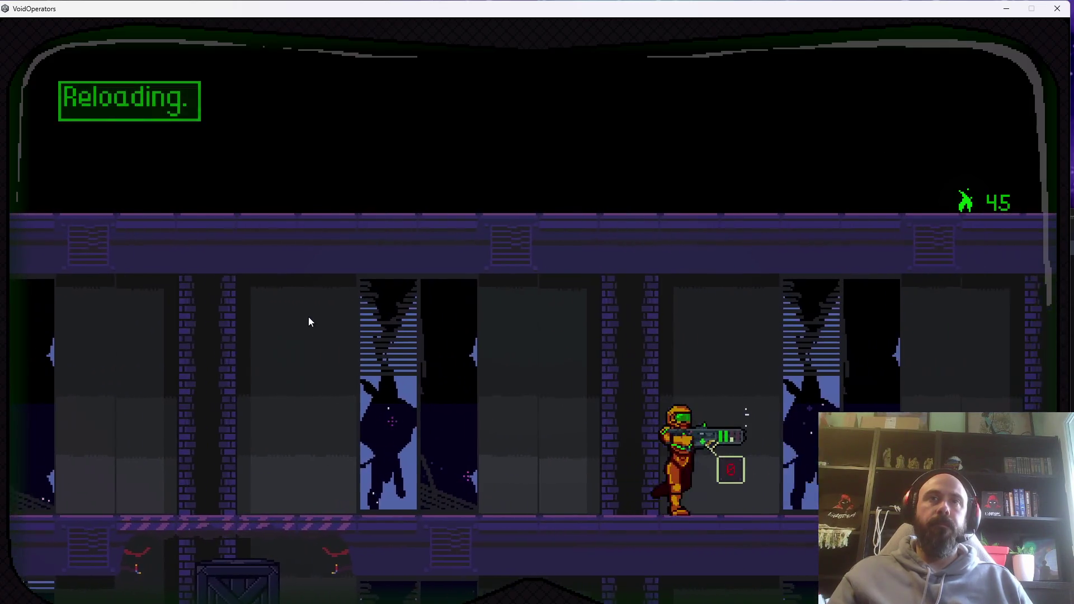
key(d)
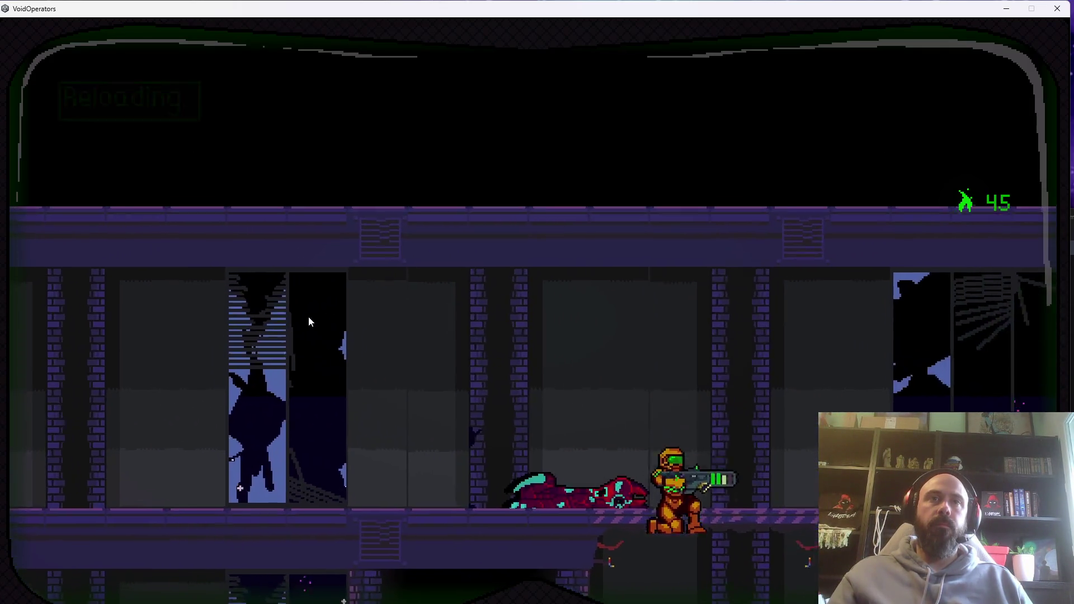
key(s)
key(a)
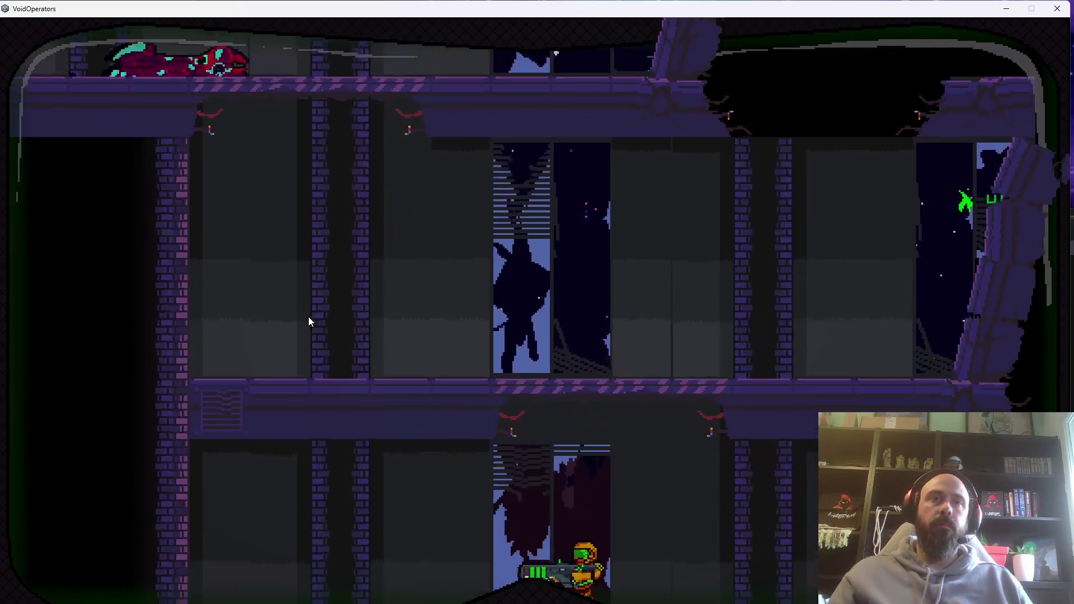
key(d)
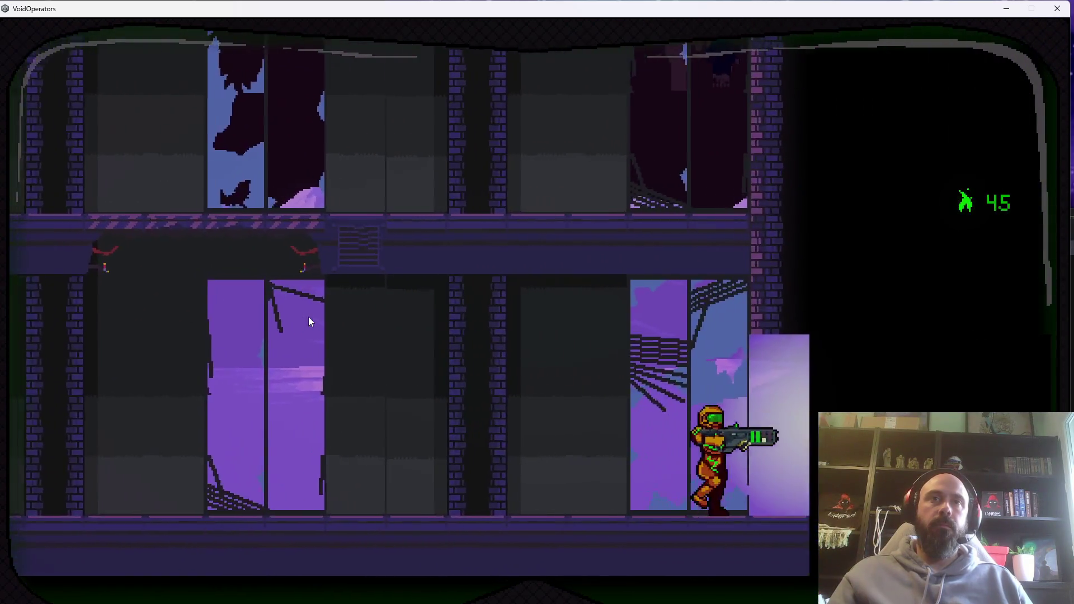
key(d)
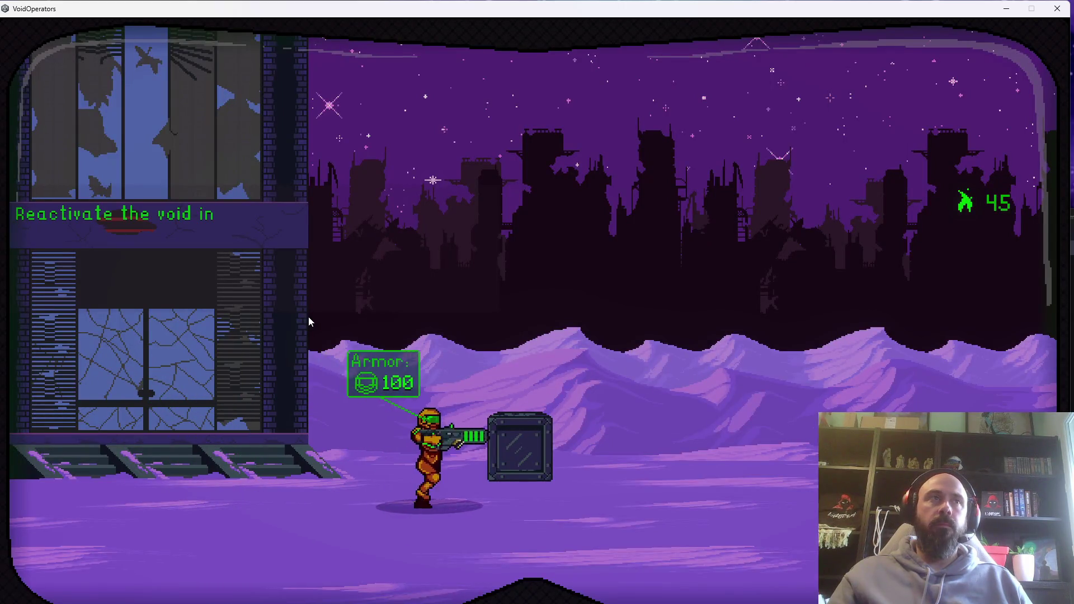
Jump over the first crate and head right across the purple wasteland.
key(d)
key(space)
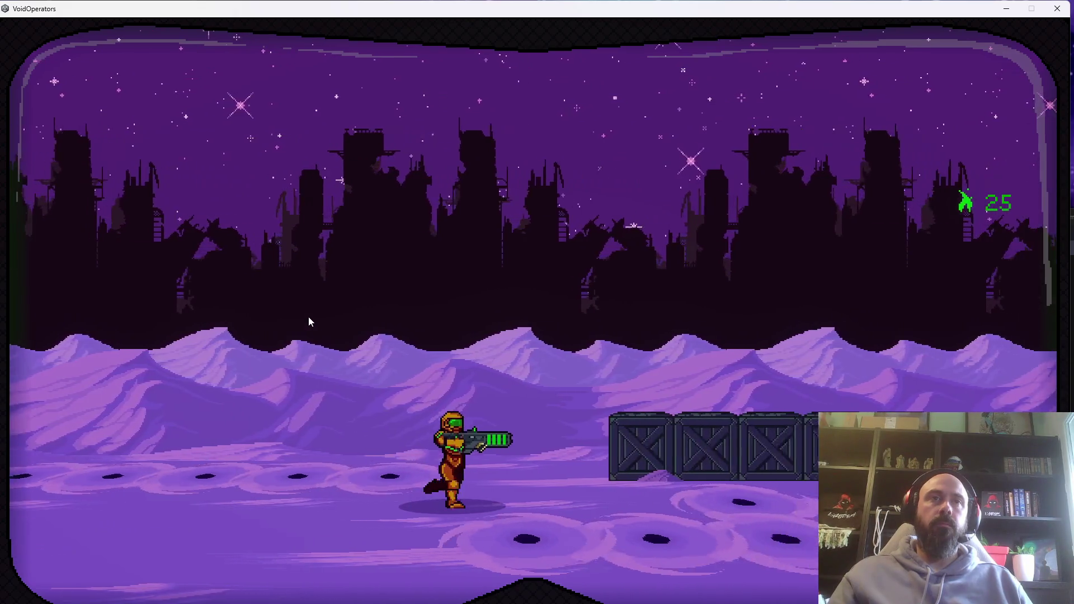
Cross the wasteland, jumping over the crates, until the FIGHT banner appears.
key(w)
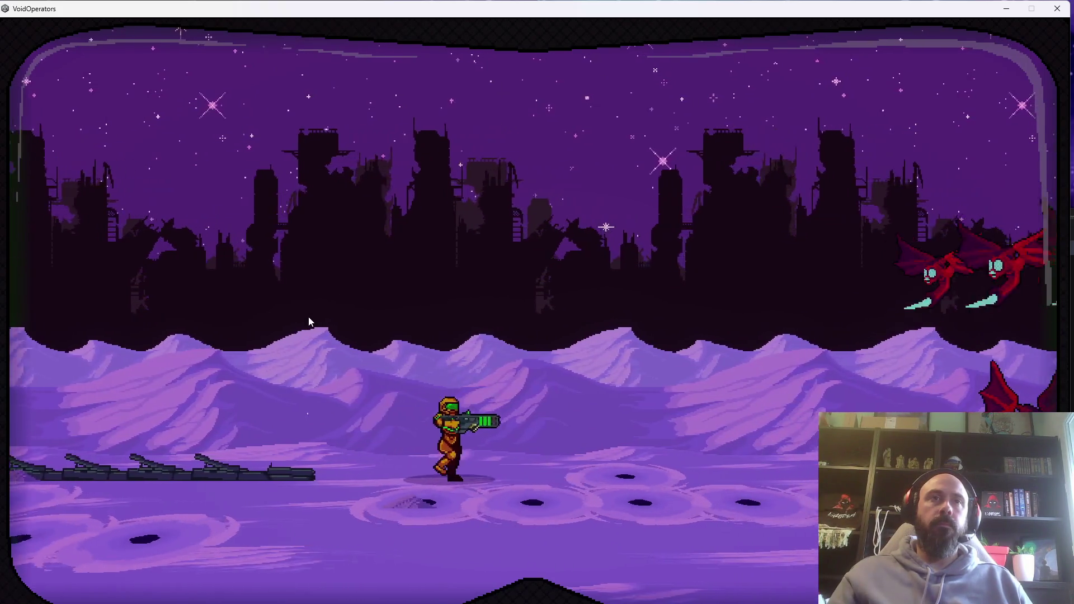
key(a)
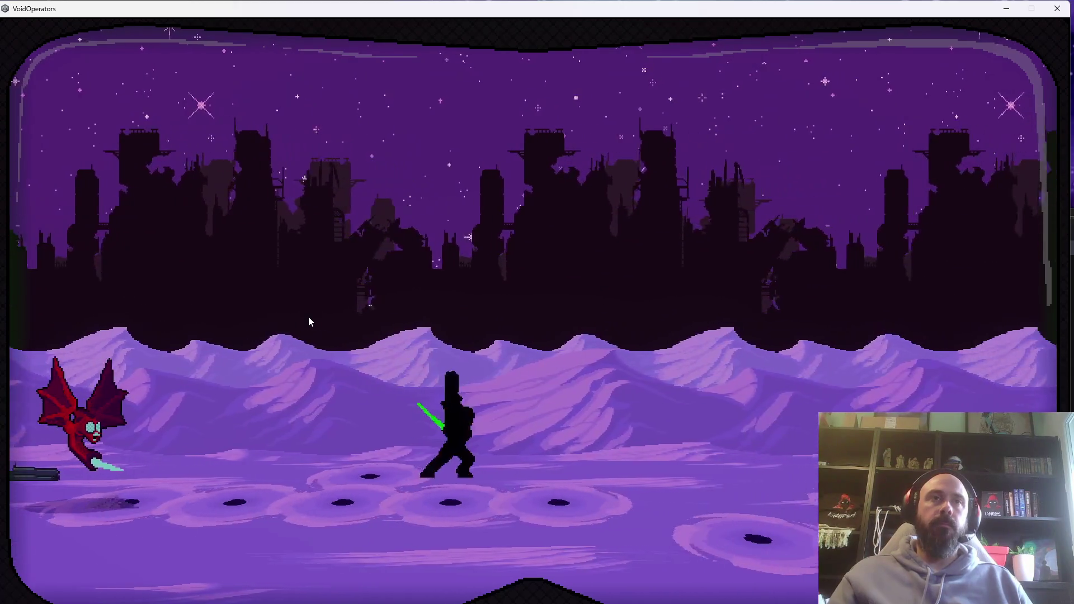
key(space)
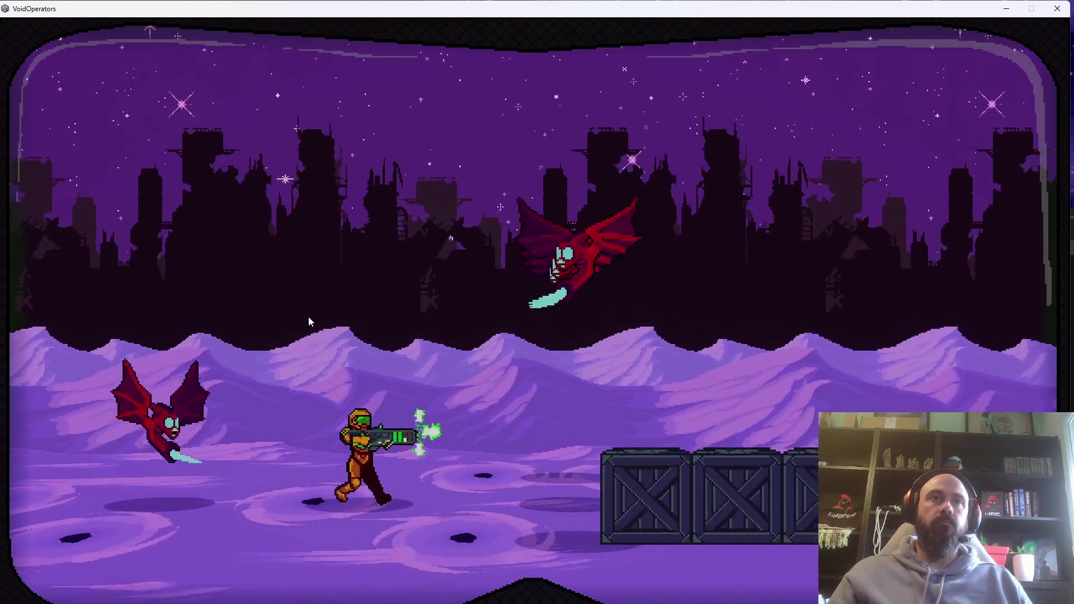
key(d)
key(space)
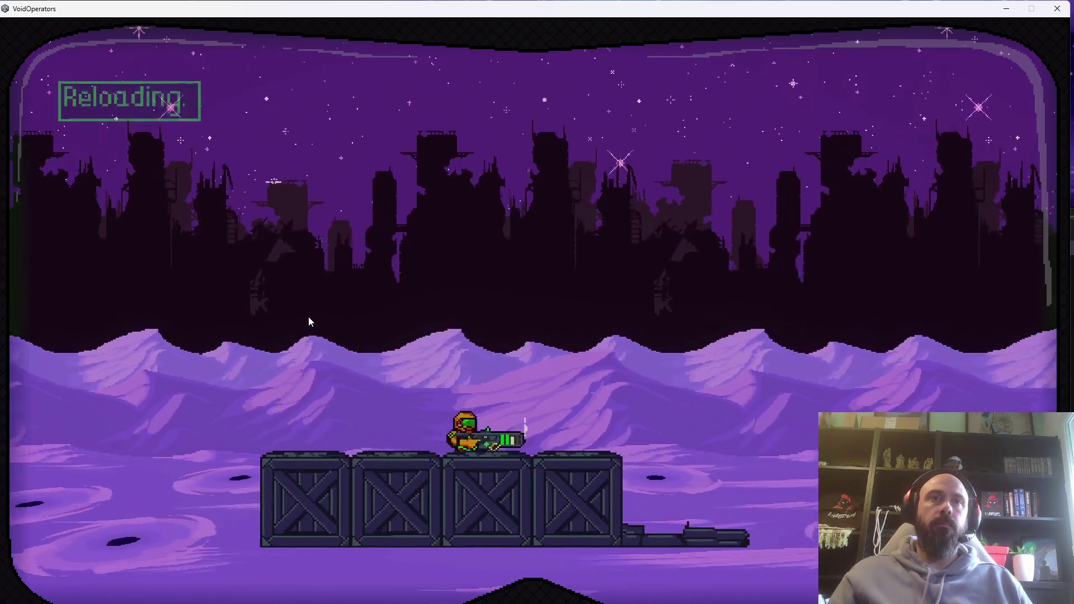
key(d)
key(a)
key(d)
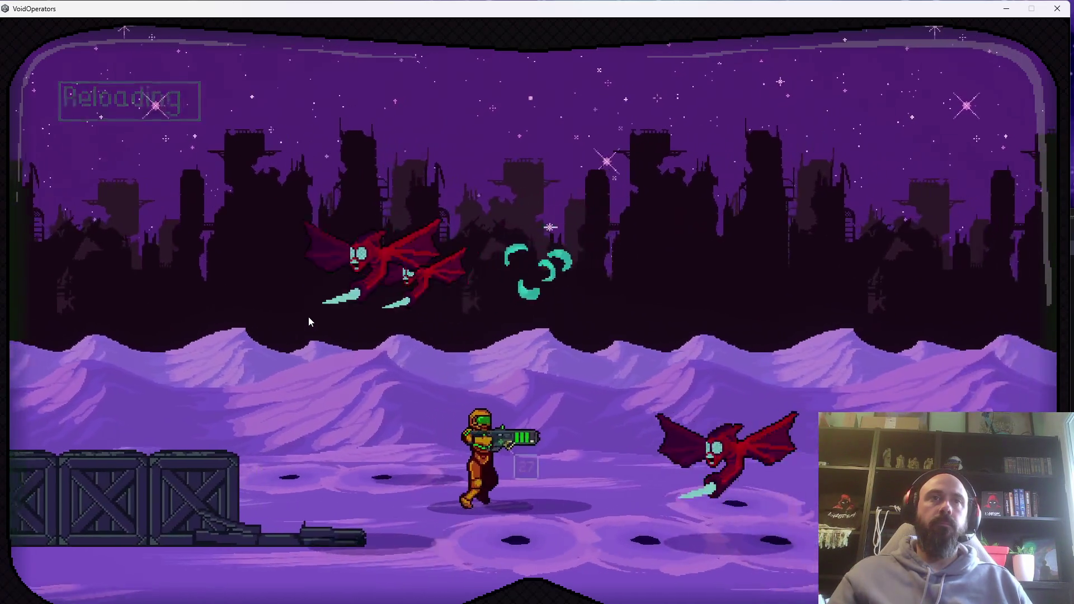
key(space)
key(space)
key(d)
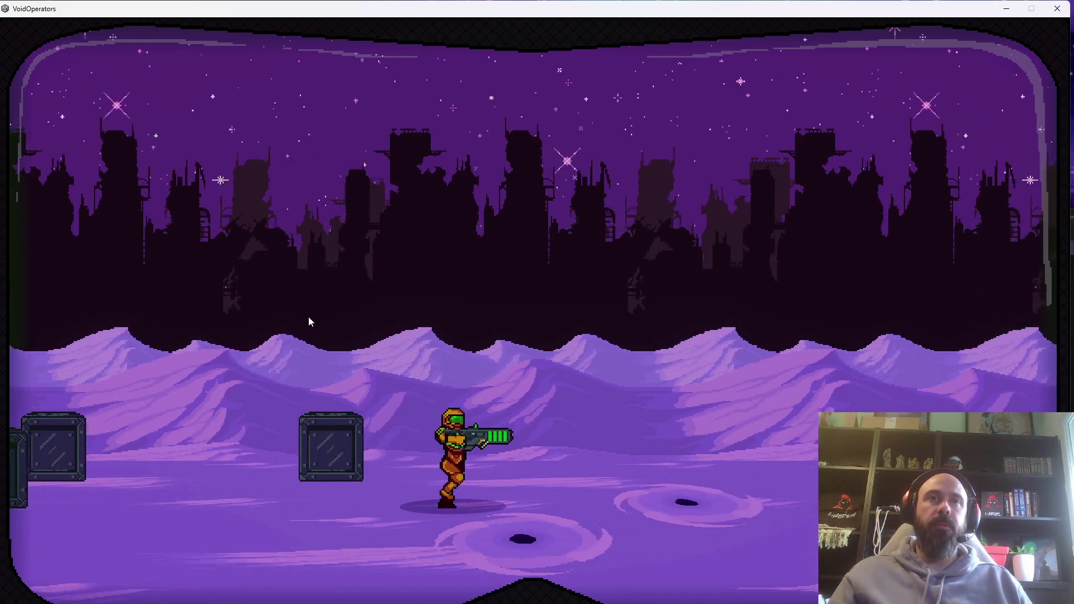
key(space)
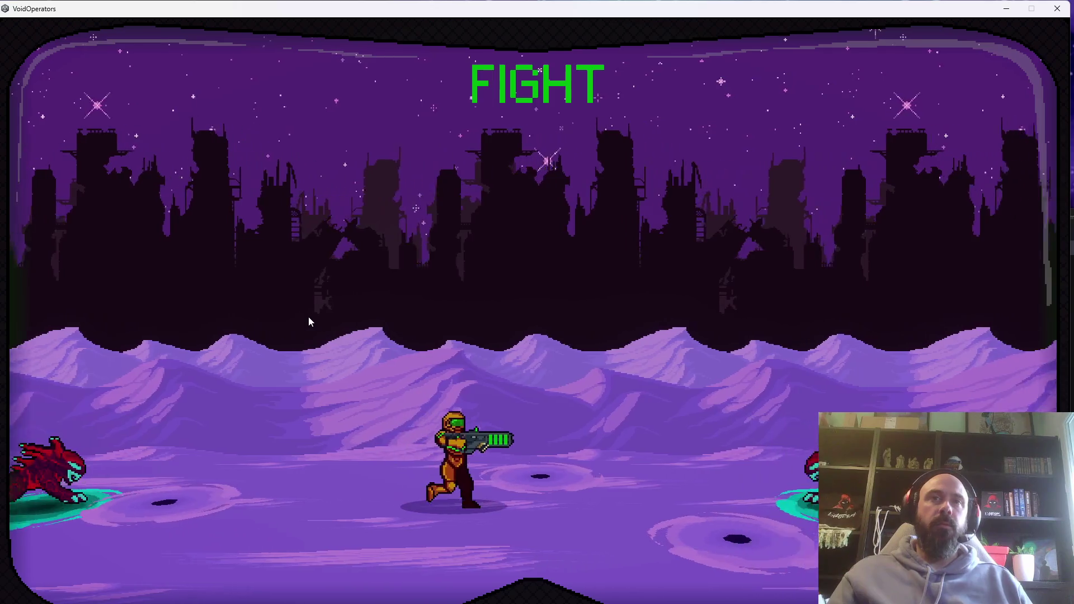
Shoot and dodge the attacking red demons while pushing right until the wave collapses.
click(310, 322)
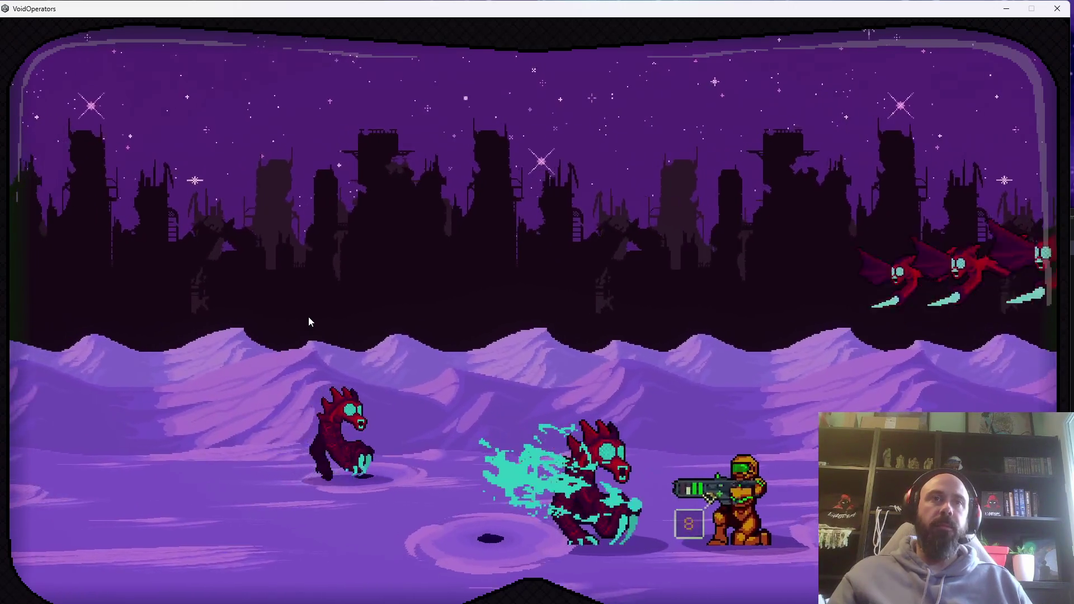
key(space)
key(a)
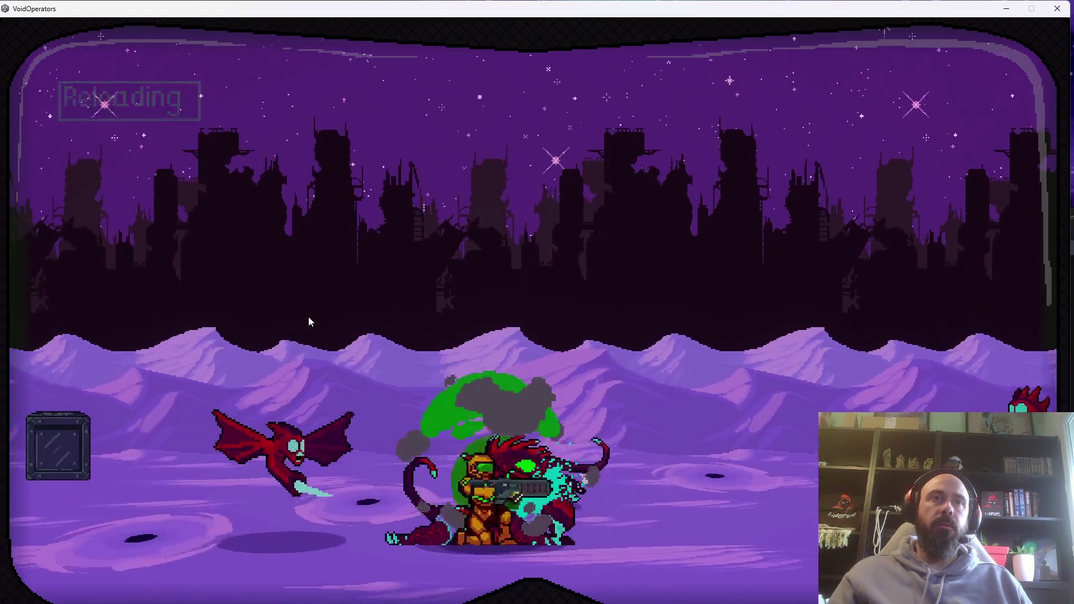
click(310, 322)
key(d)
key(space)
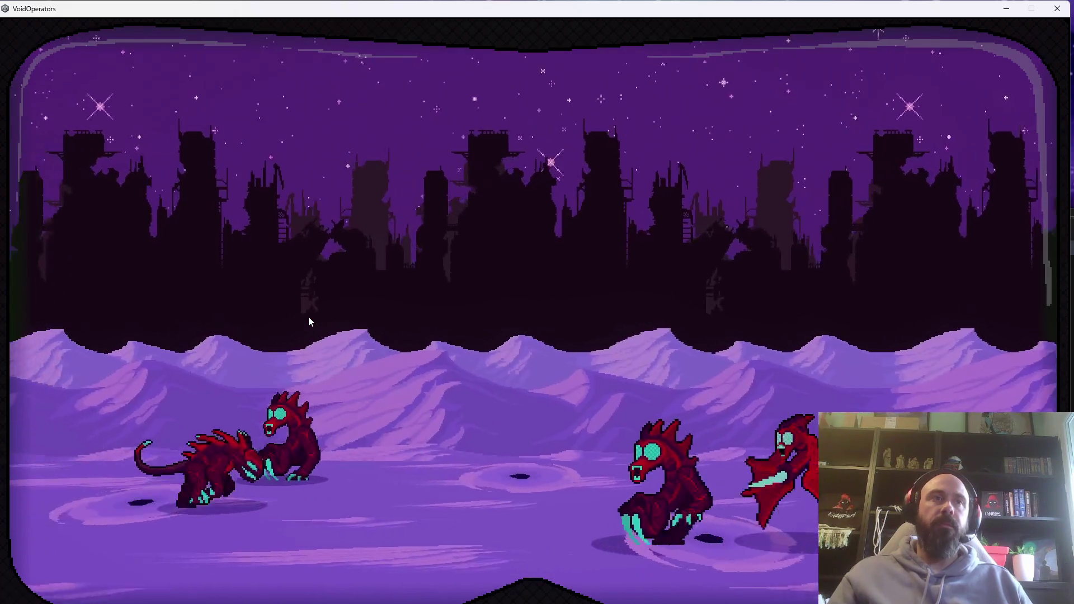
key(d)
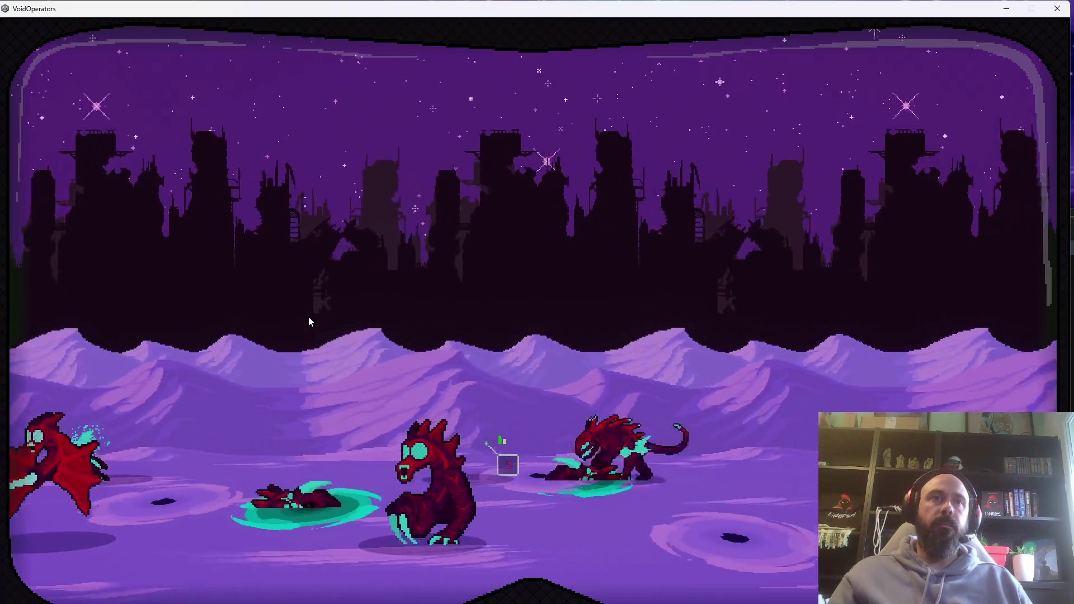
click(309, 322)
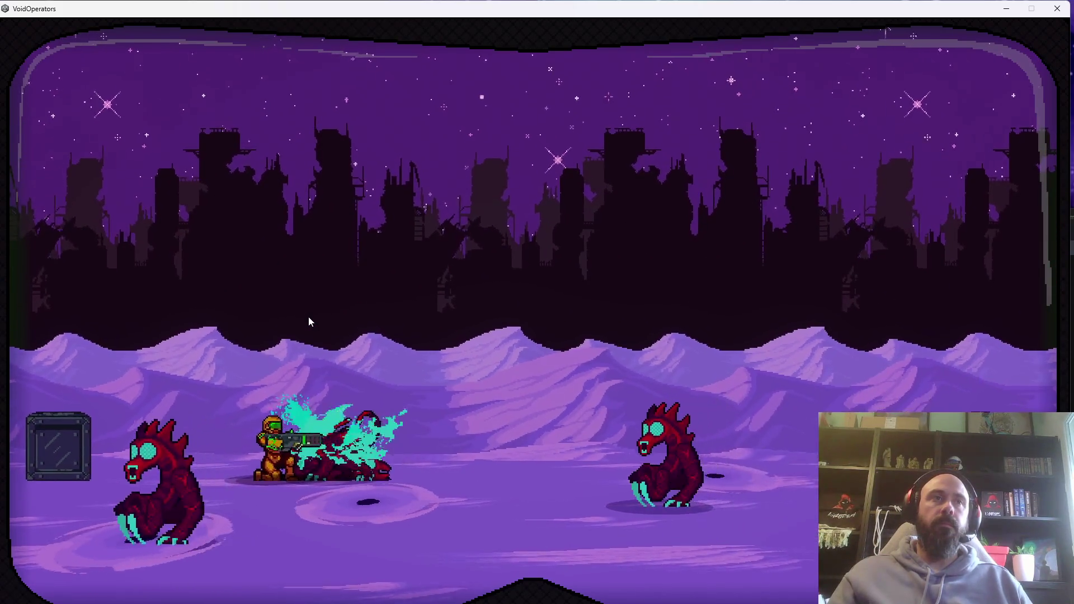
click(310, 321)
key(d)
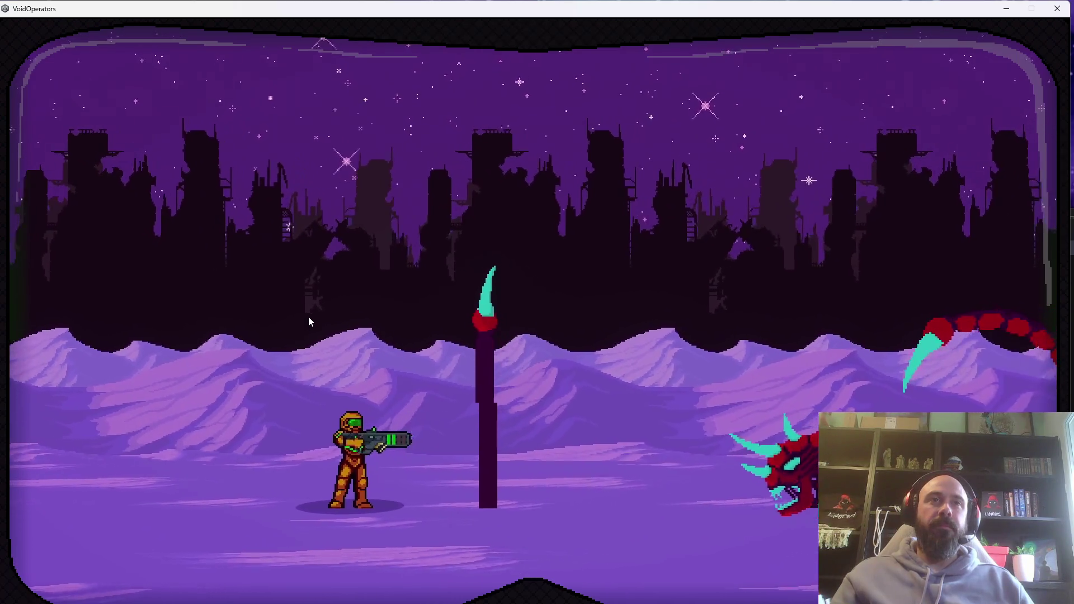
Walk right toward the scorpion boss as its tail pillar emerges.
key(d)
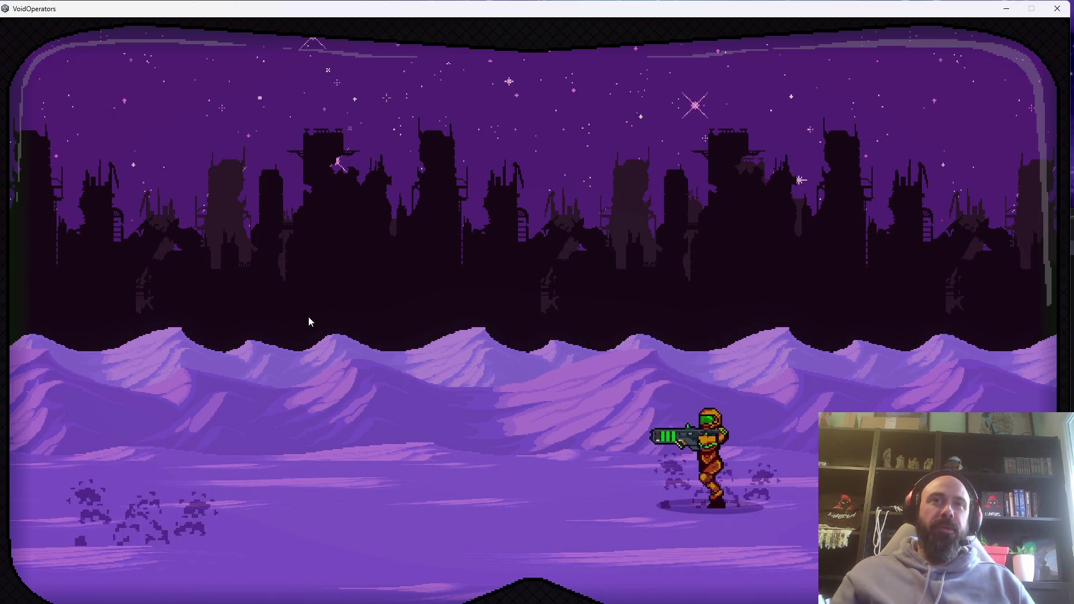
Reload, run left and shoot the rising tentacle pillar until it's destroyed.
key(a)
key(d)
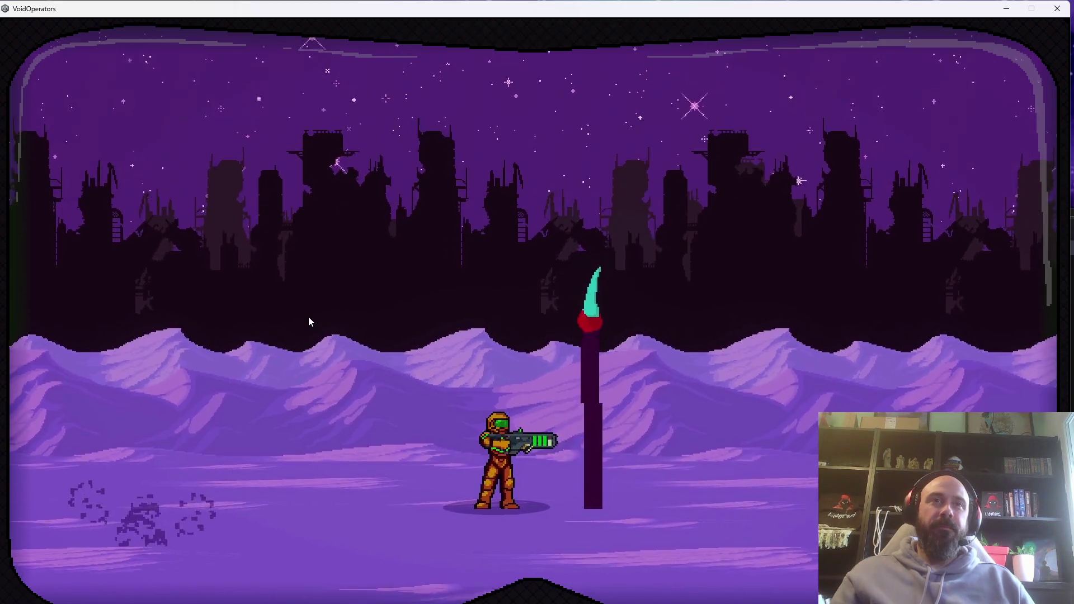
key(r)
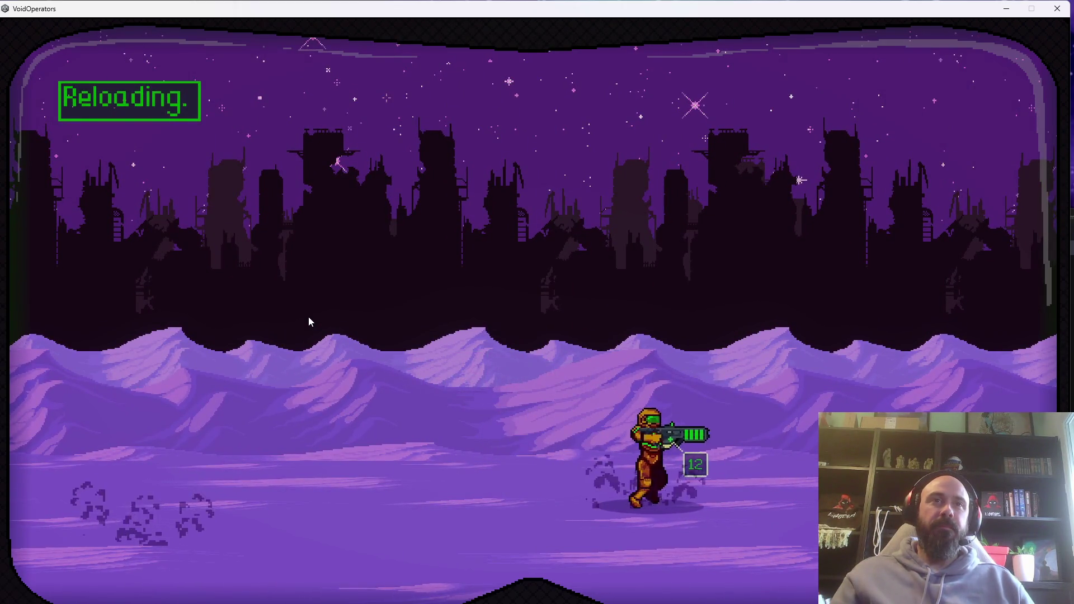
key(a)
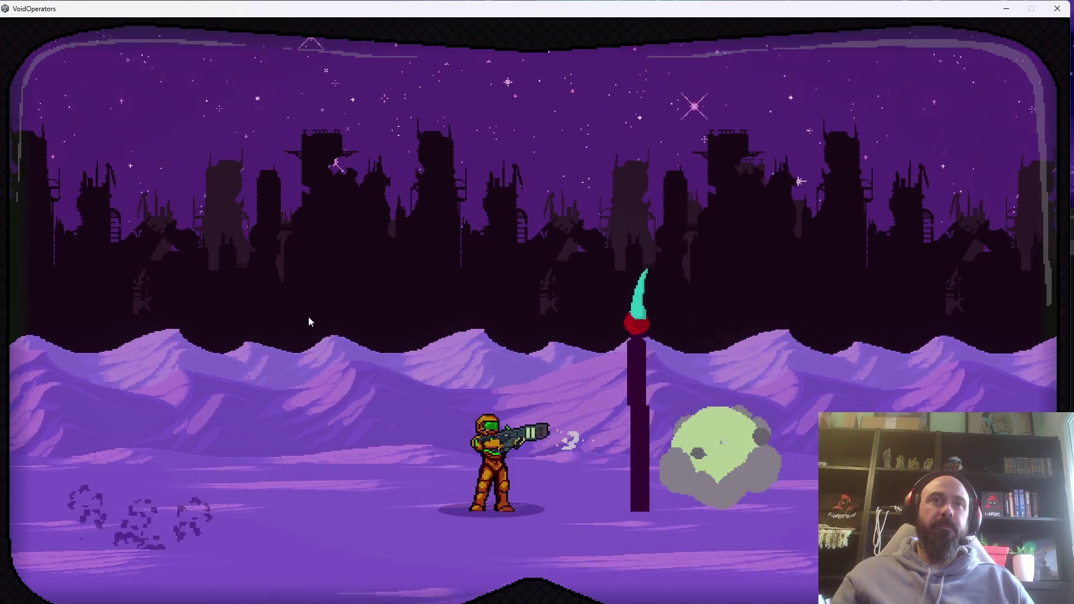
key(a)
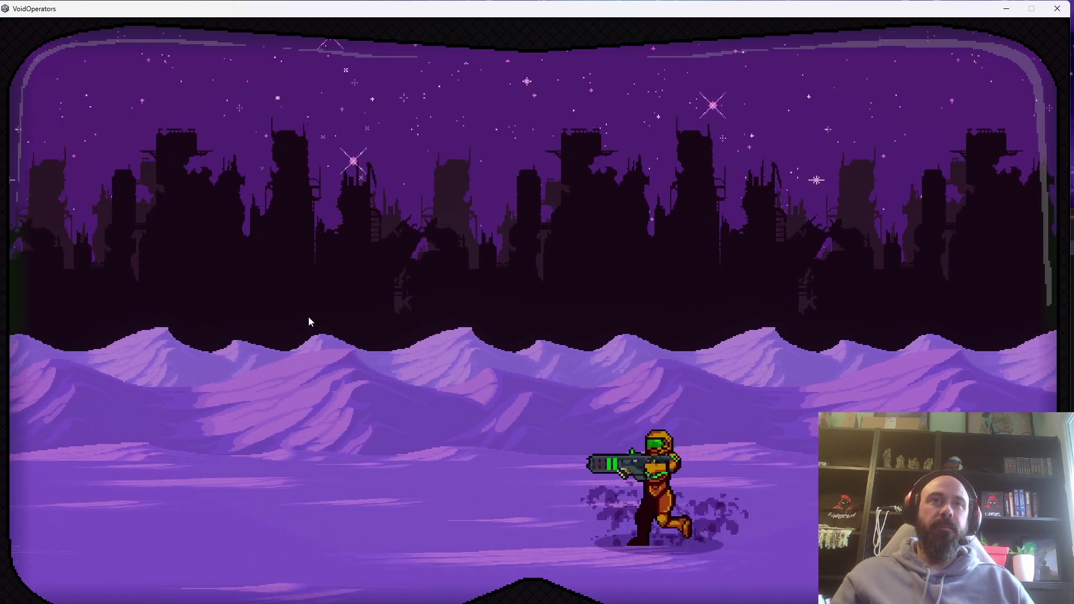
key(d)
key(a)
key(space)
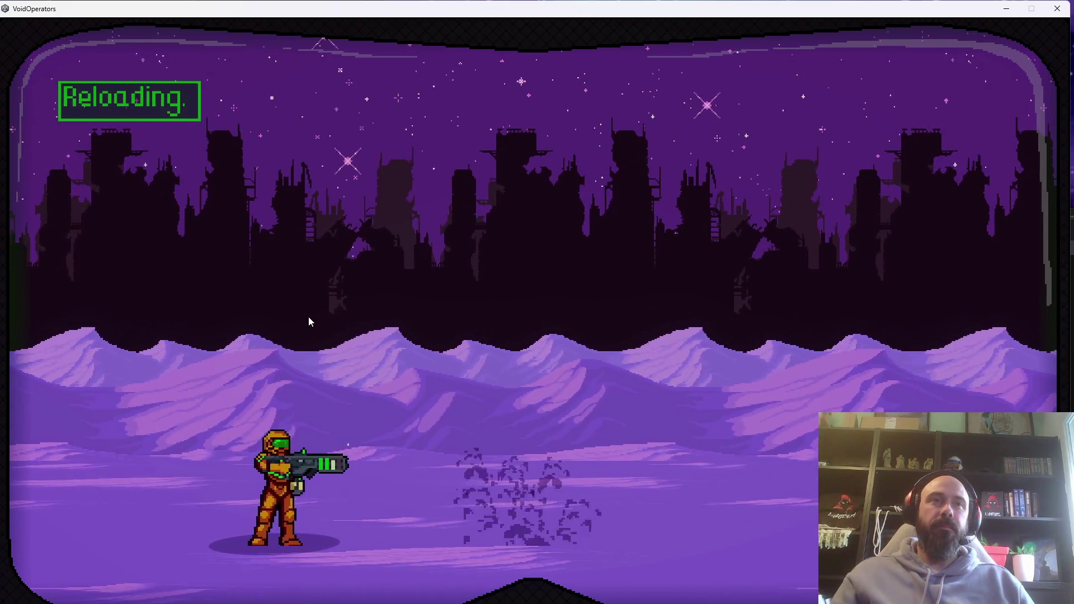
key(d)
key(d)
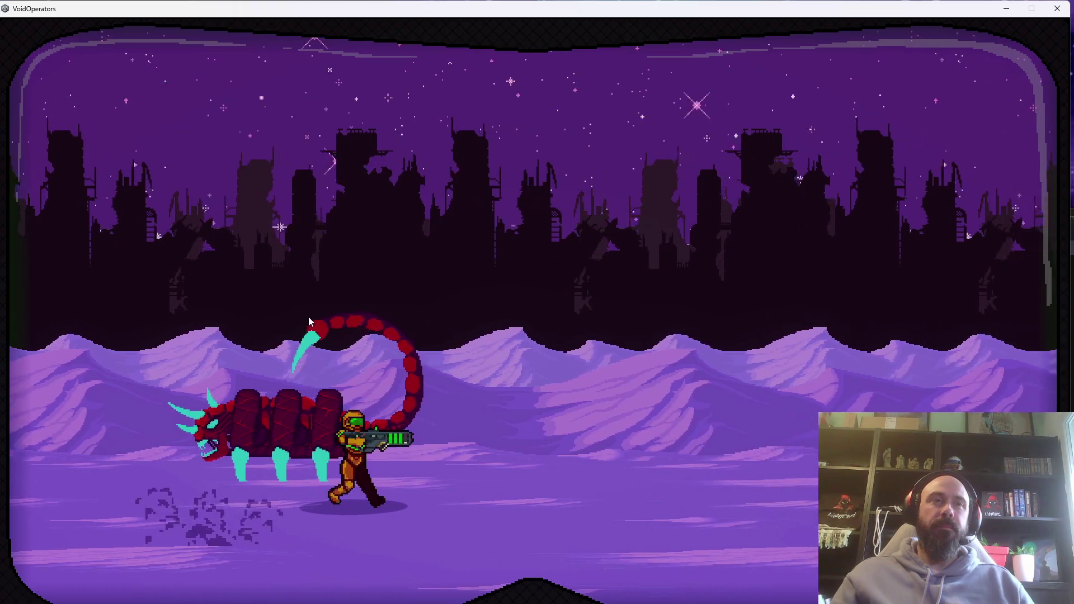
Dodge the boss's beam, run past the scorpion and crouch-fire near the tentacle.
key(d)
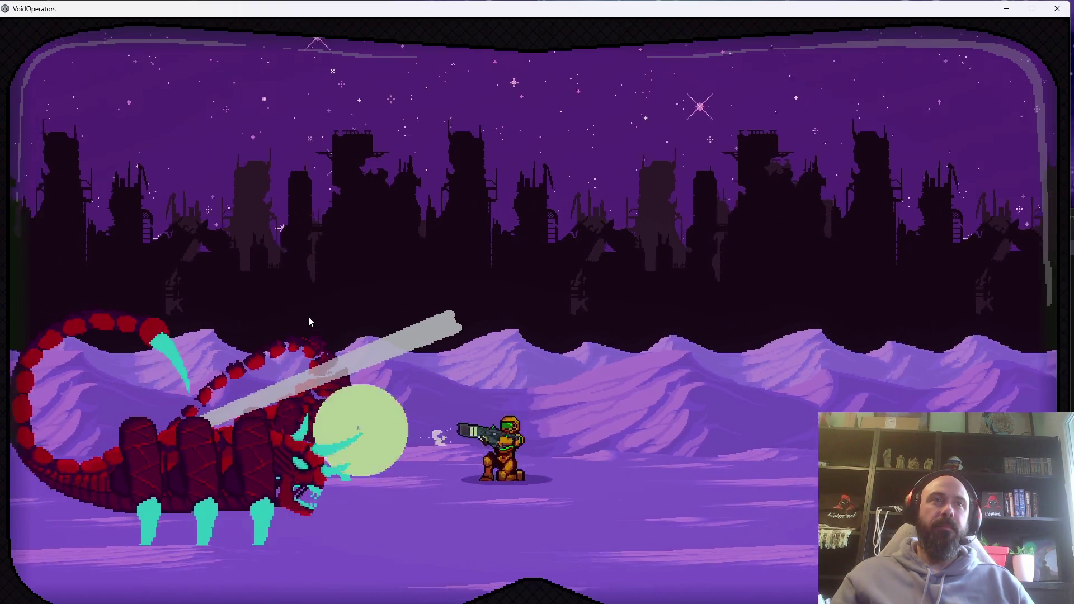
key(d)
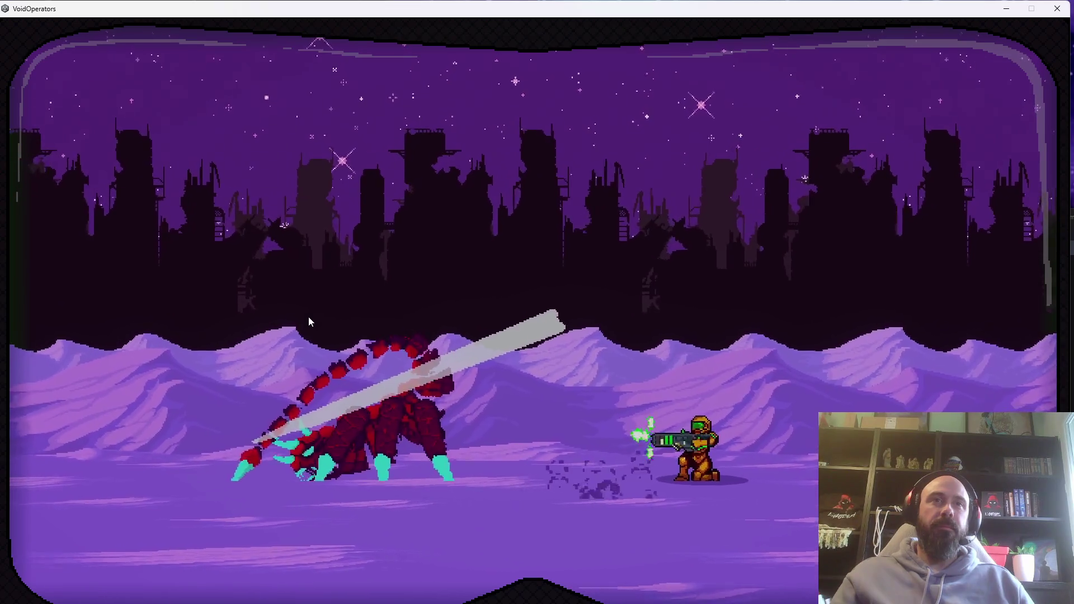
key(a)
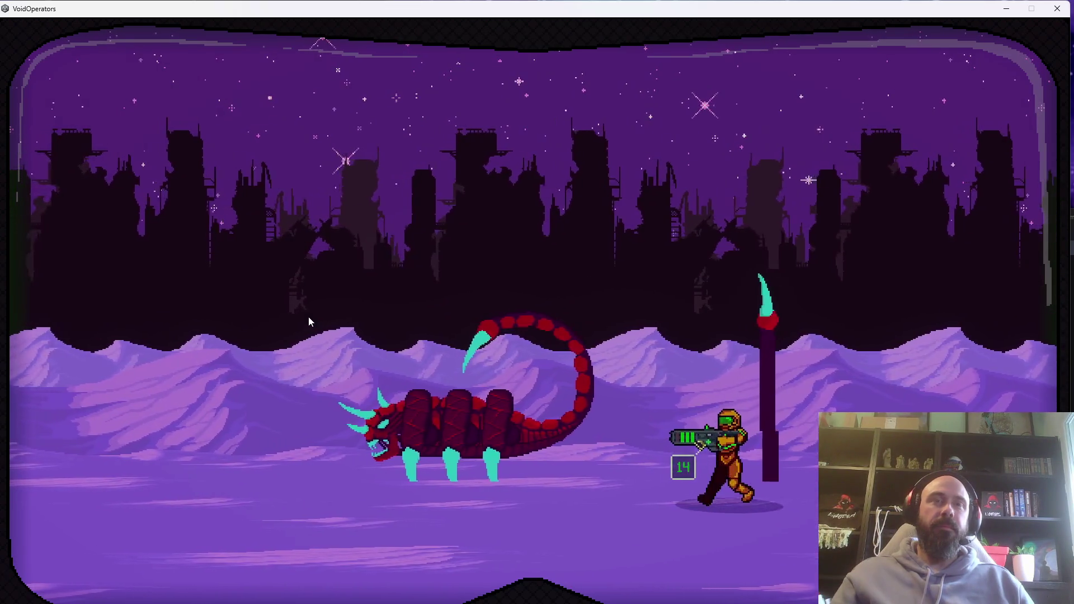
key(a)
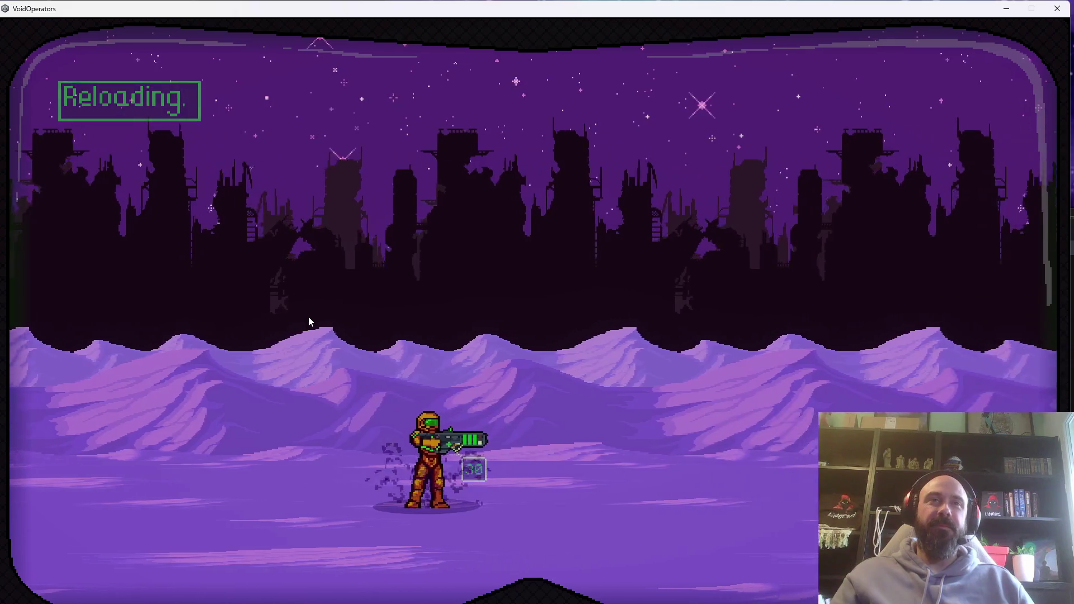
key(a)
key(s)
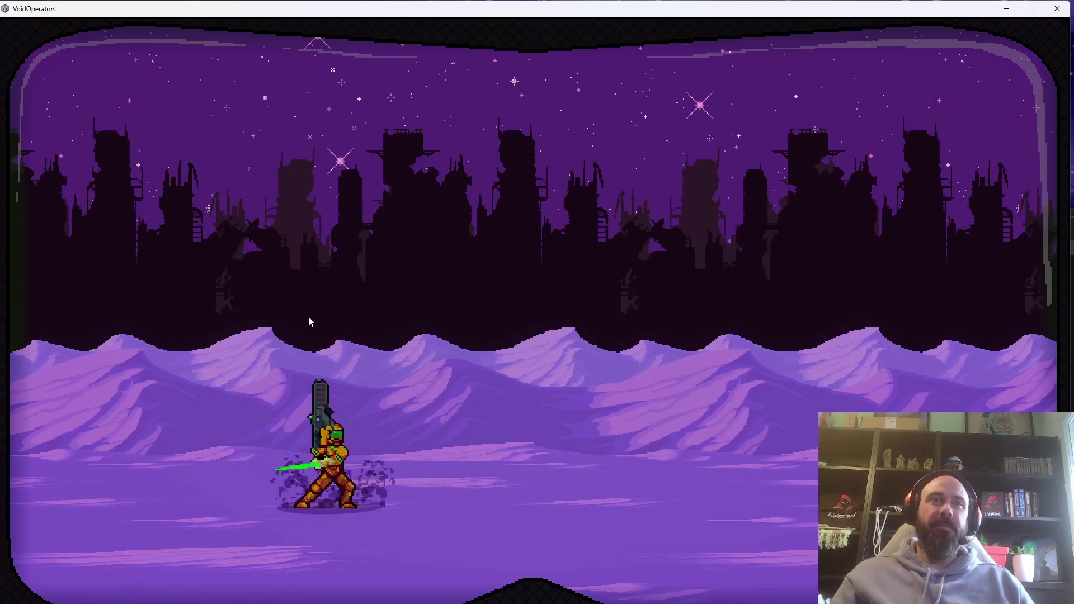
key(d)
Shoot the new tentacles until they burst, then advance right firing at the boss.
key(a)
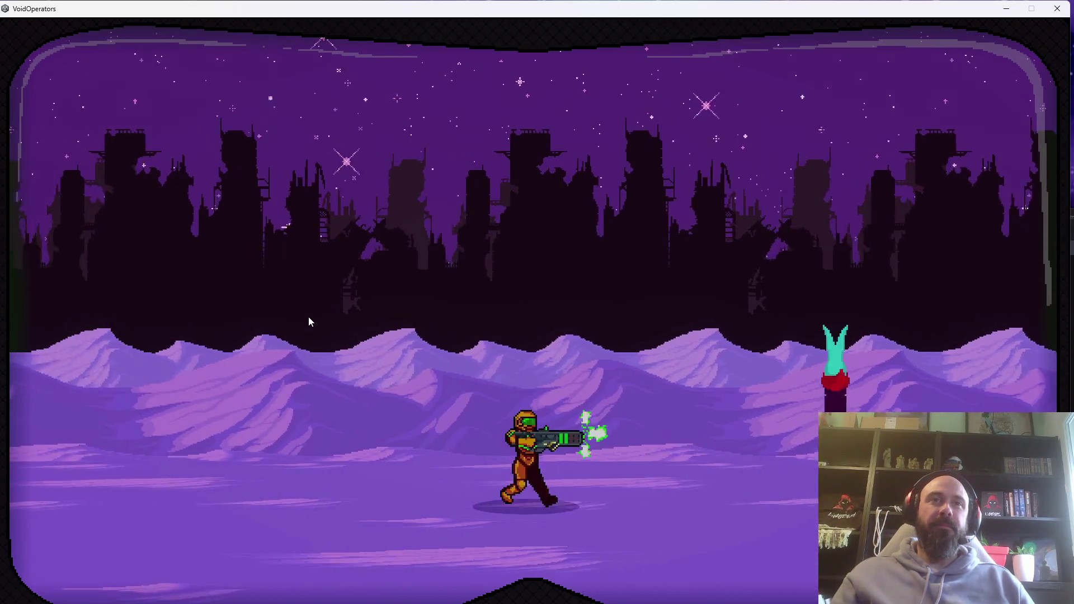
key(d)
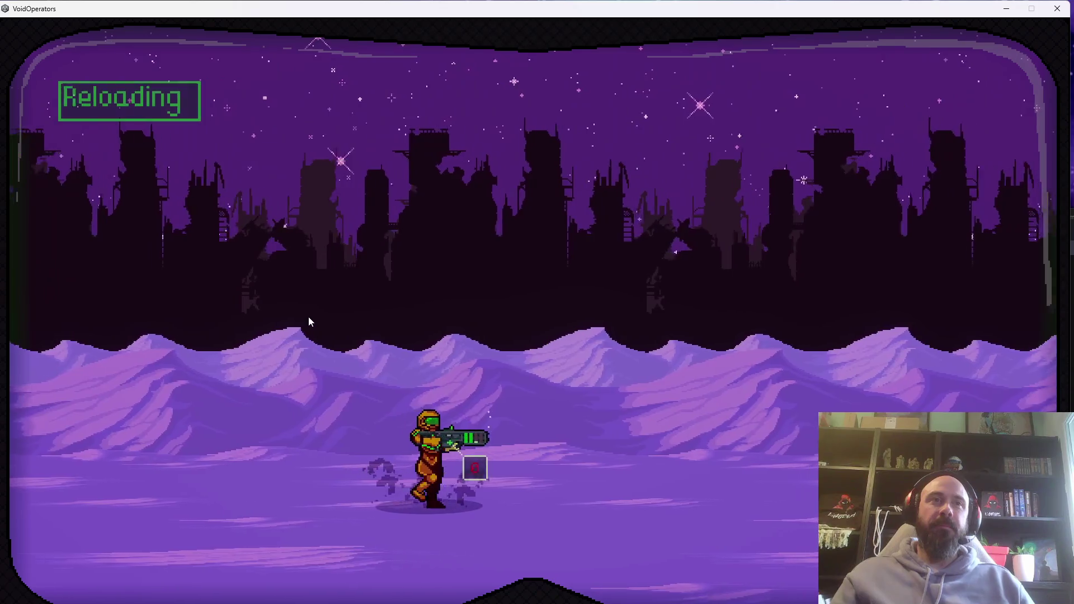
key(a)
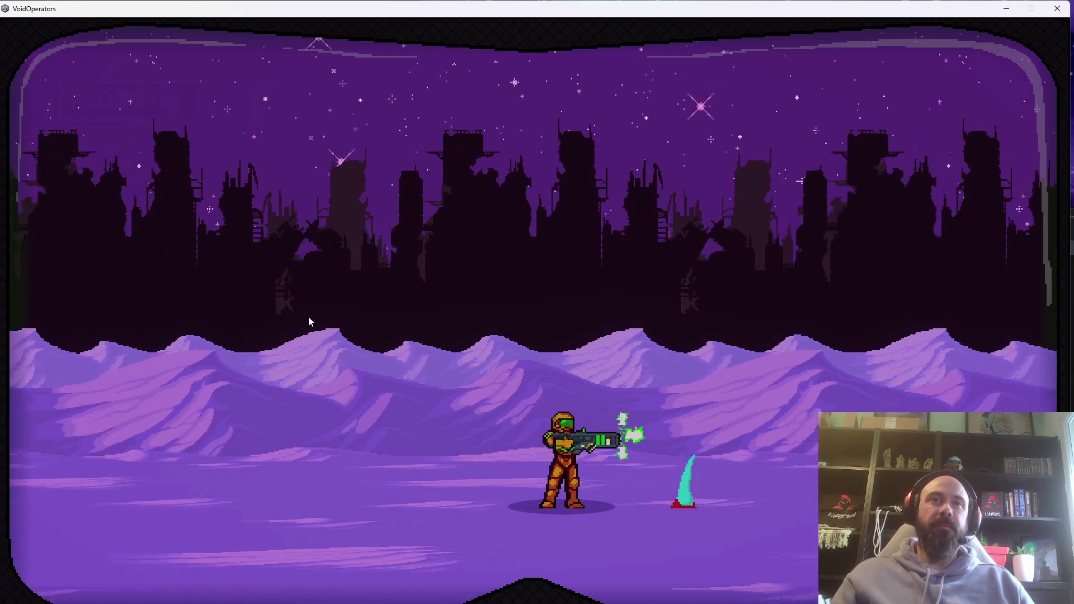
key(d)
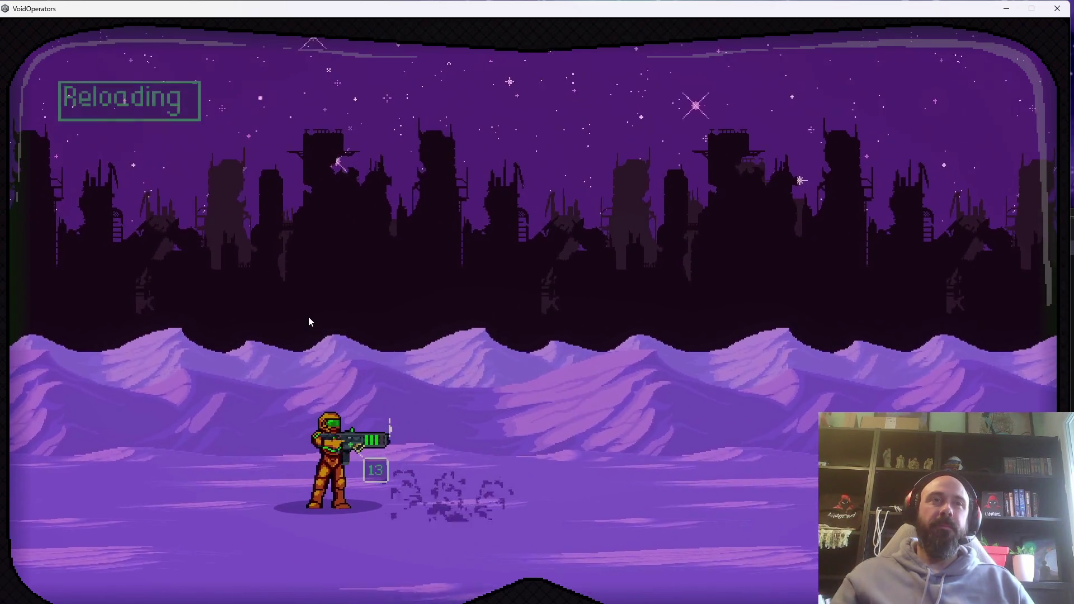
key(d)
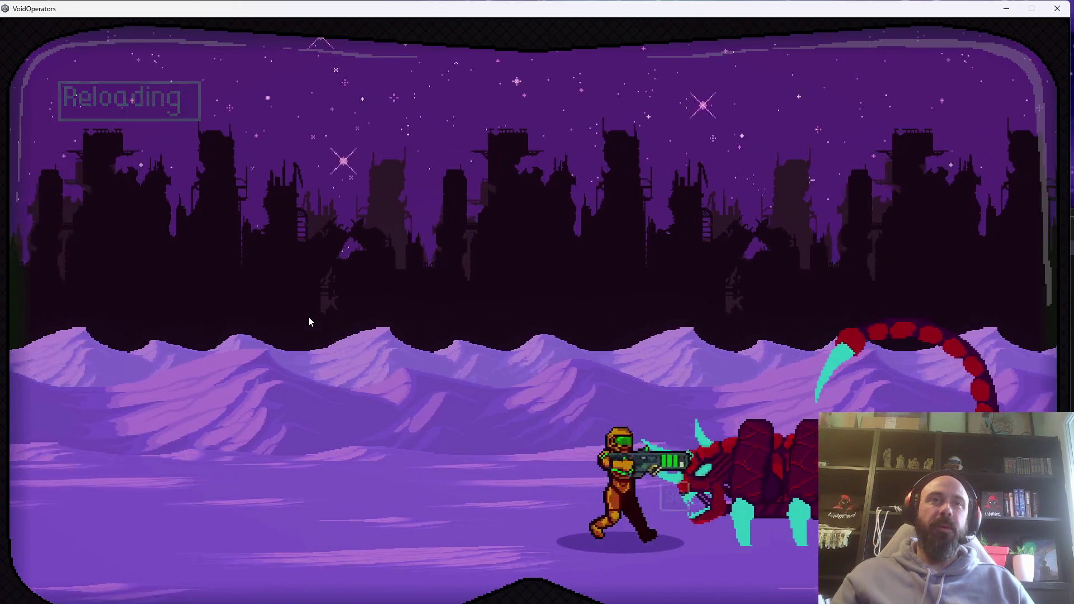
key(a)
key(a)
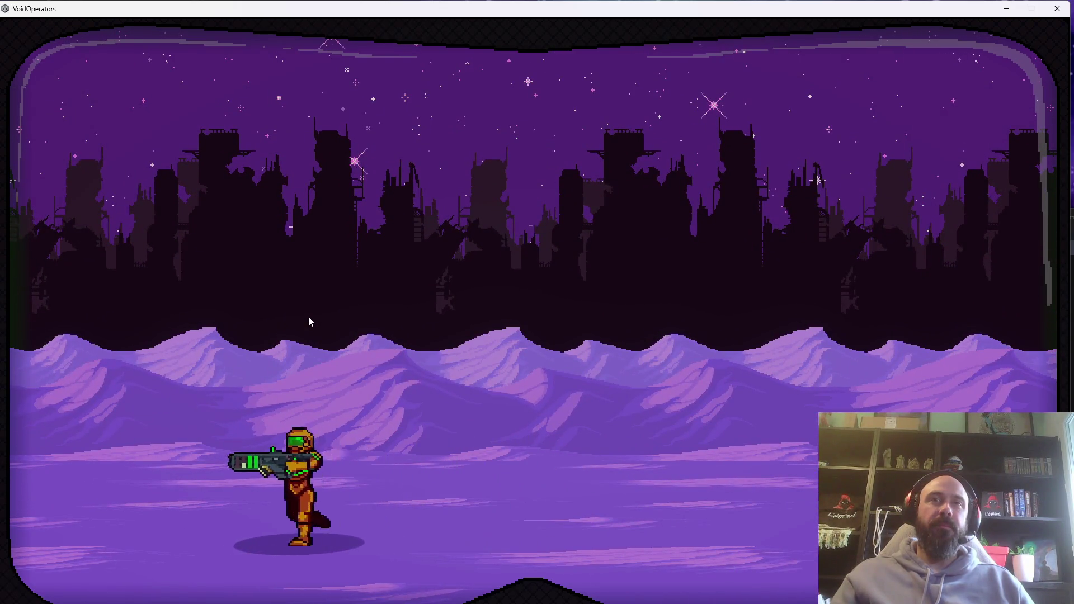
key(d)
key(a)
key(d)
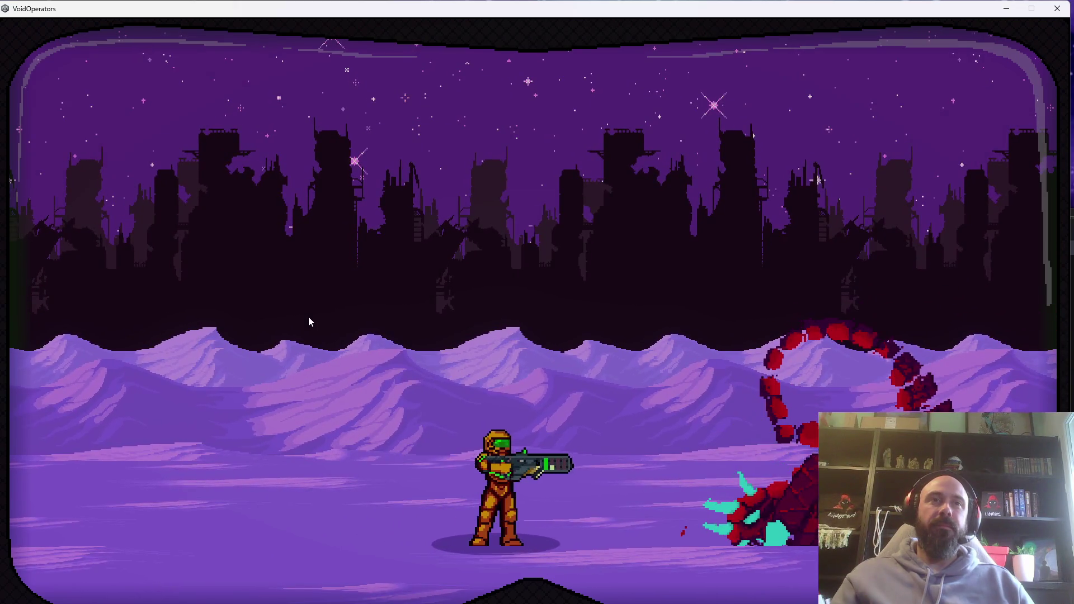
key(d)
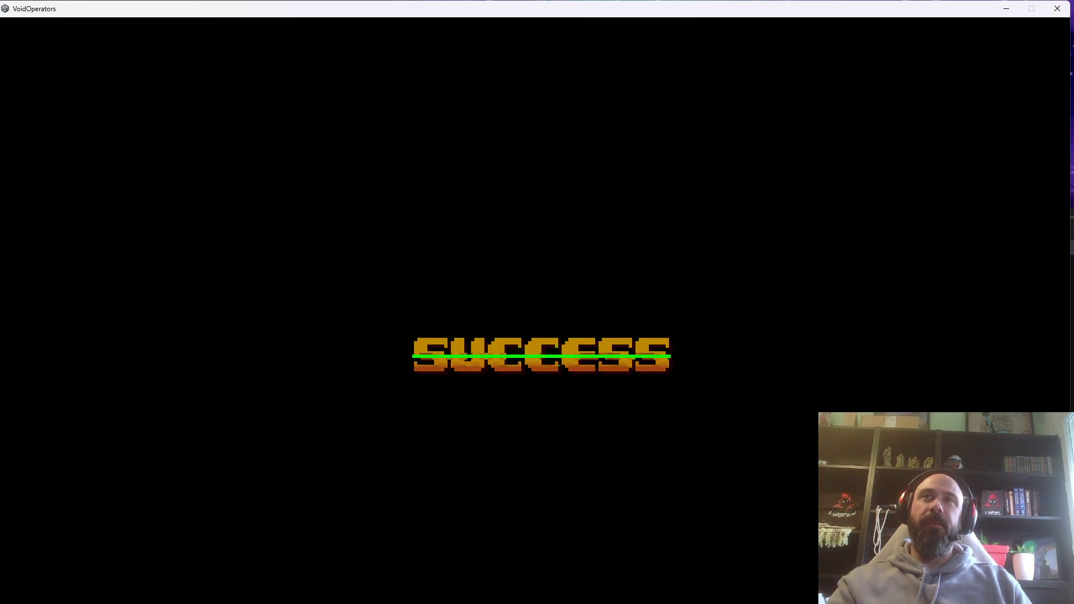
Close the VoidOperators window after the SUCCESS screen.
click(1062, 11)
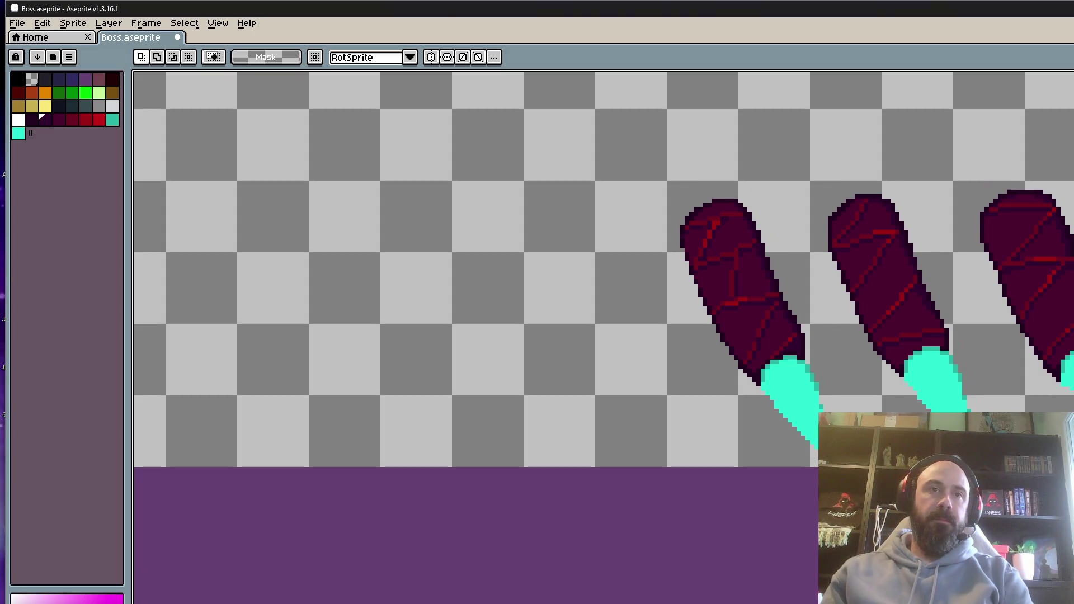
Play the Boss.aseprite leg animation and zoom in and out to inspect the legs.
key(Return)
scroll(702, 455, down, 1)
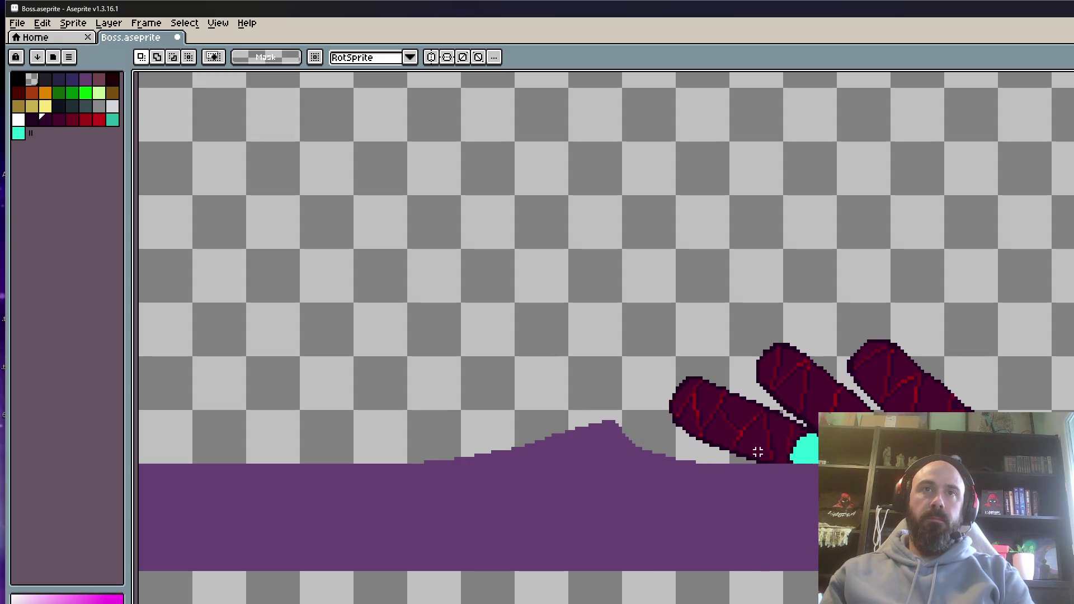
scroll(749, 416, up, 1)
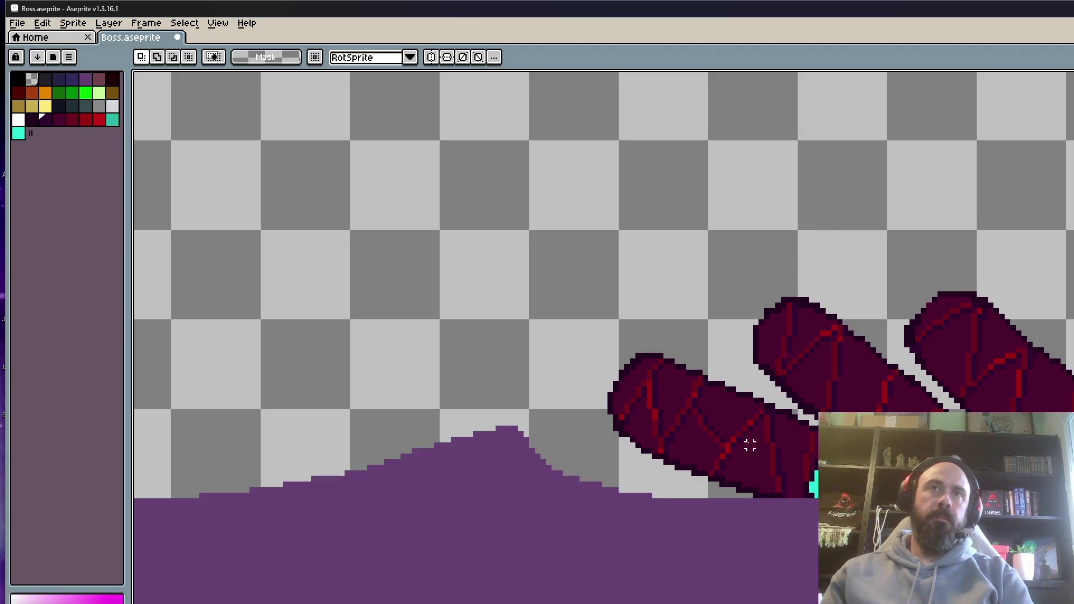
scroll(750, 445, down, 1)
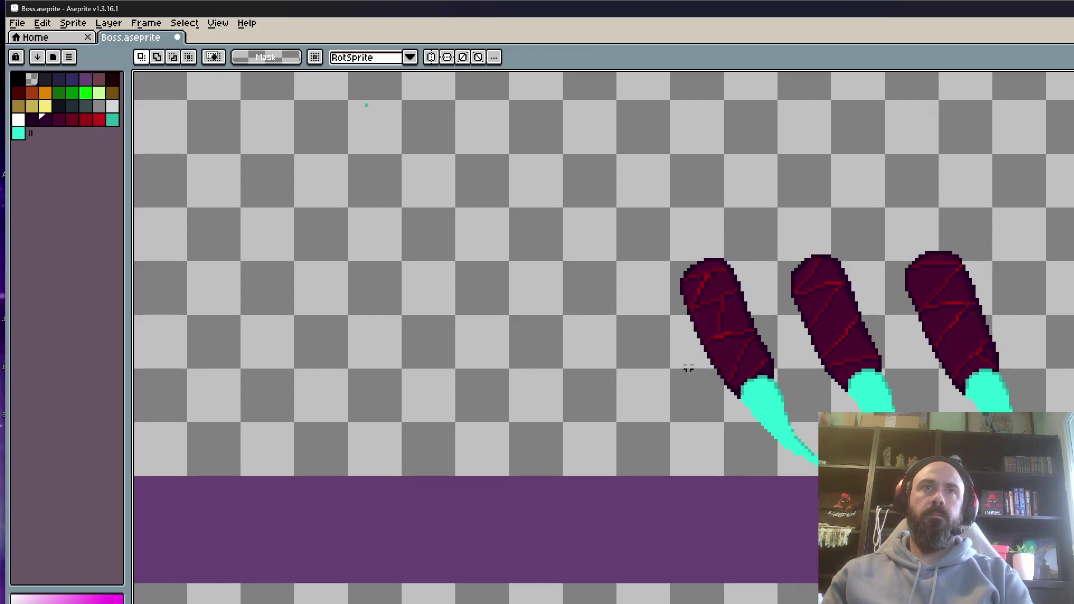
scroll(688, 368, up, 5)
scroll(694, 428, up, 1)
Sample the leg's dark red and fill the grey gap pixel at the leg's base.
key(i)
key(b)
scroll(775, 431, down, 5)
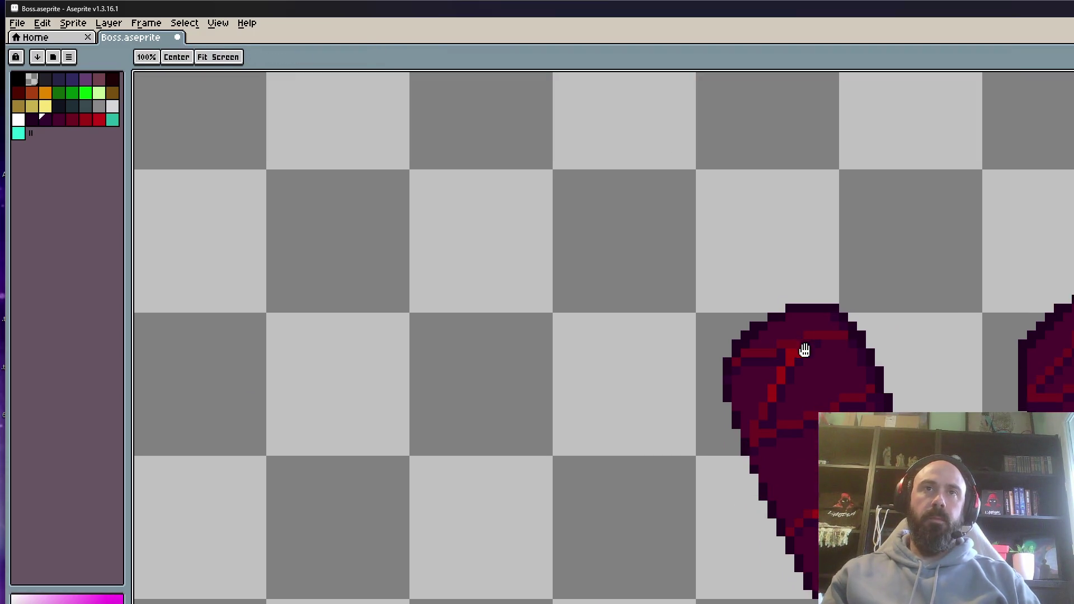
scroll(763, 359, up, 3)
scroll(763, 359, down, 3)
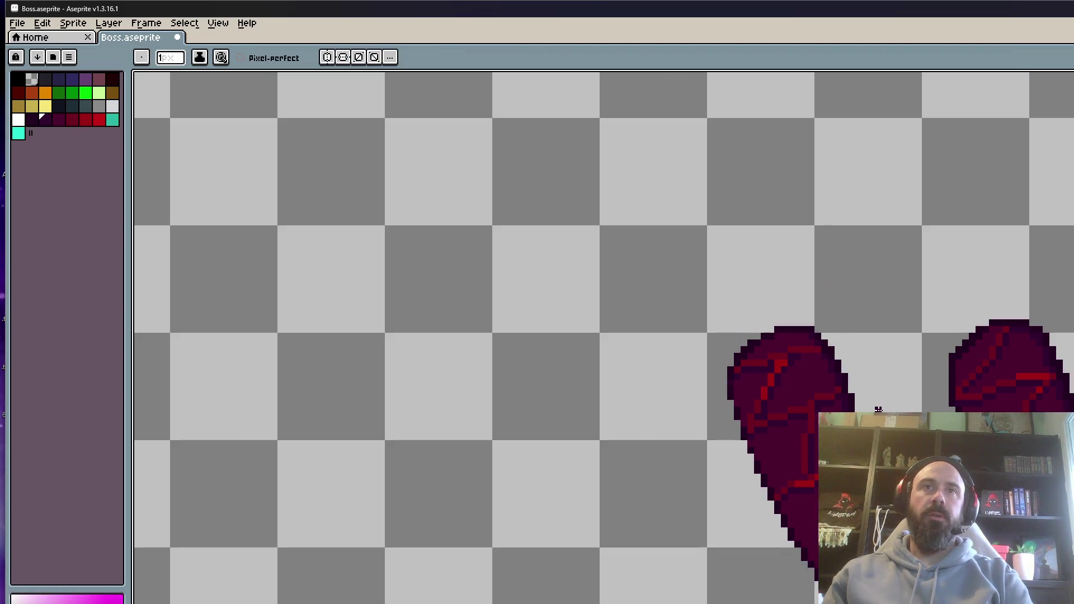
scroll(878, 409, down, 1)
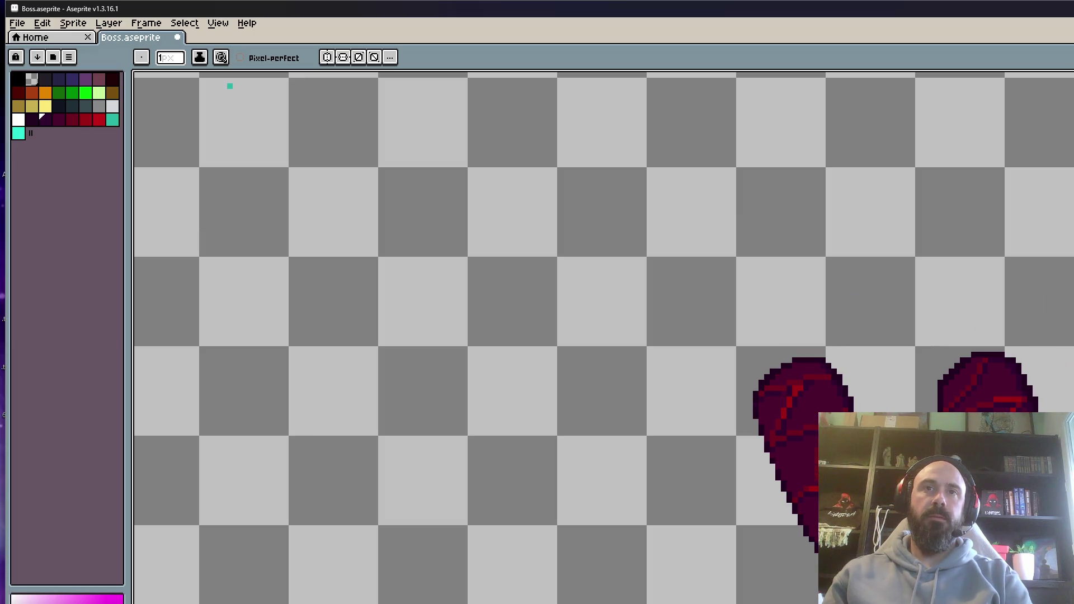
scroll(846, 546, up, 2)
key(i)
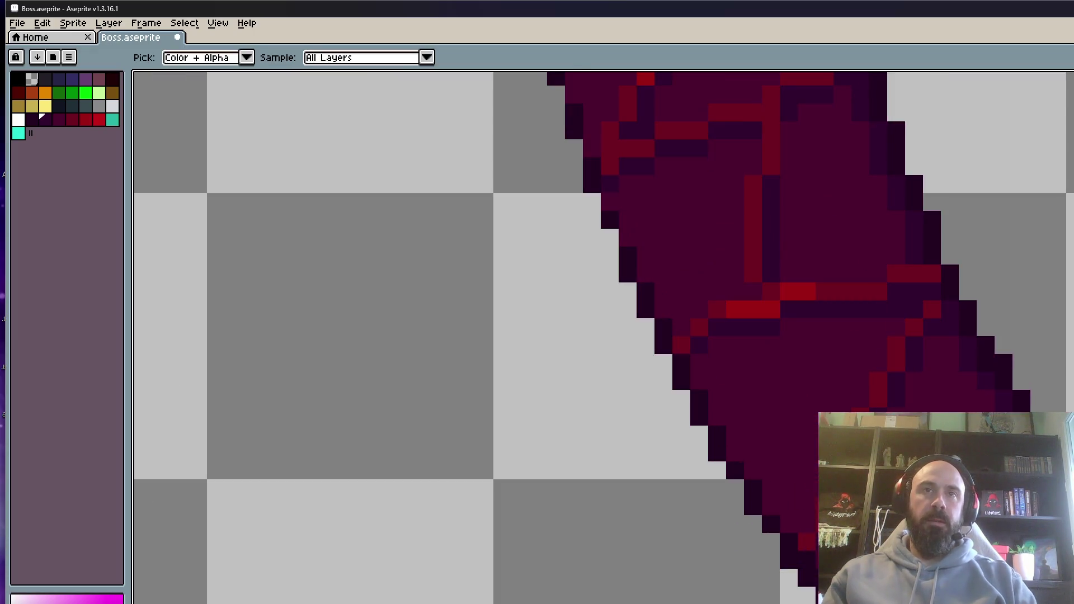
key(b)
scroll(847, 457, down, 1)
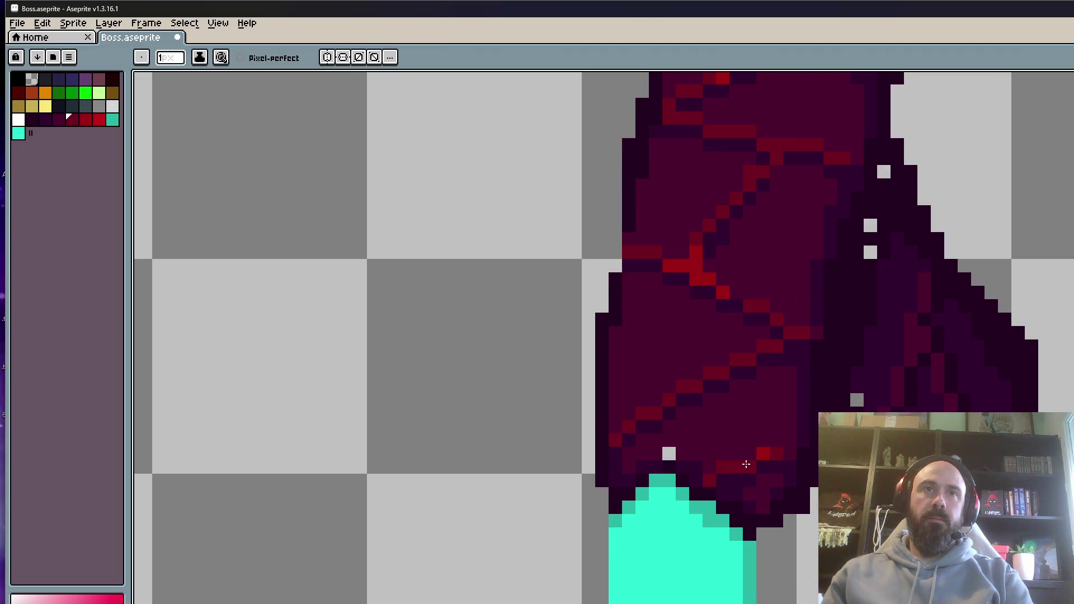
scroll(667, 456, up, 2)
key(i)
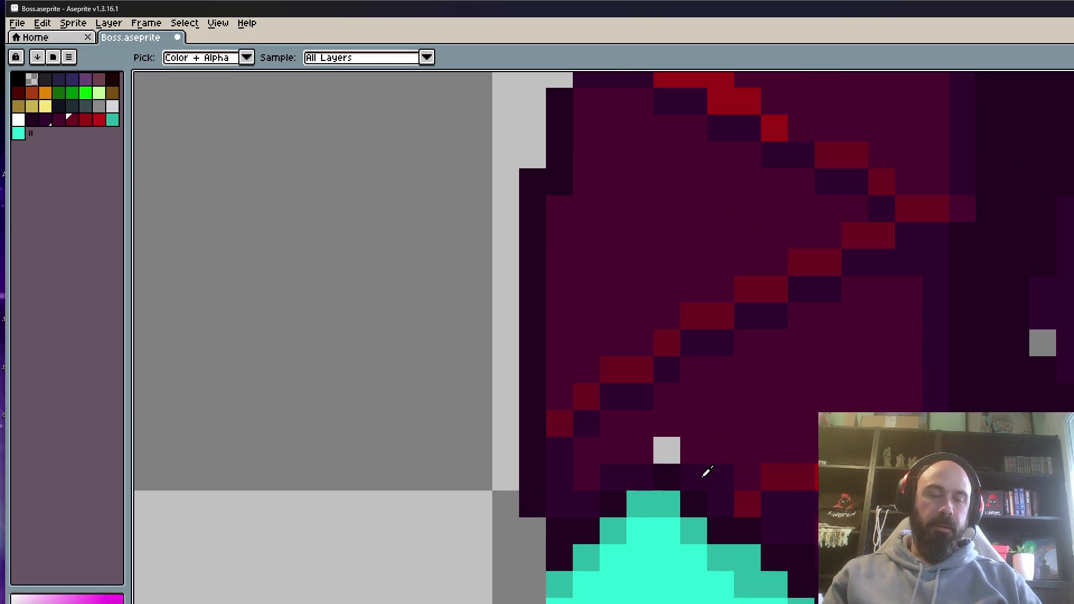
key(b)
click(674, 460)
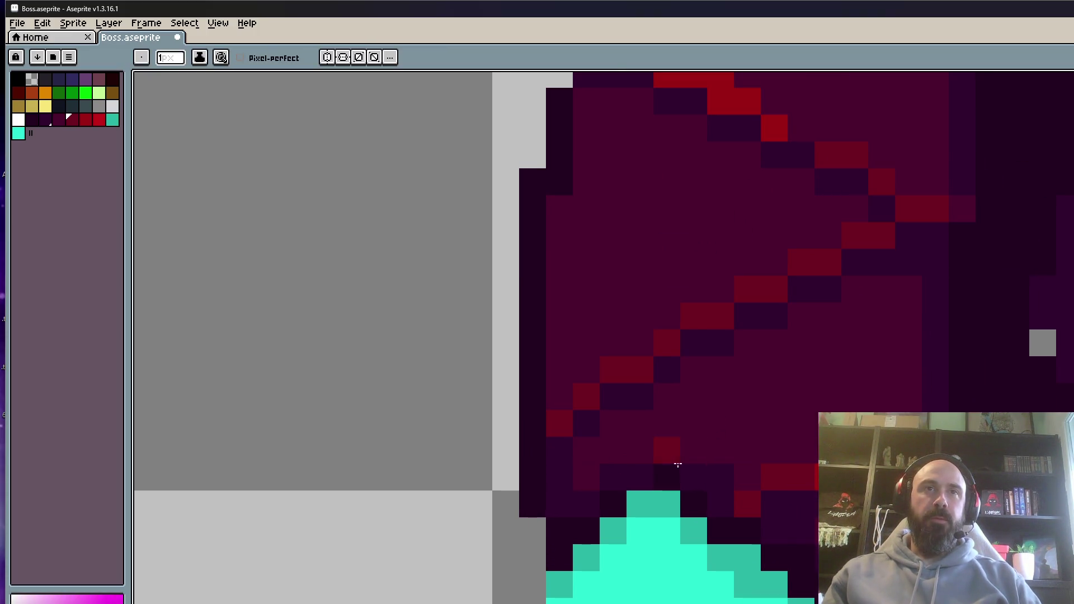
Paint a dark red pixel over the top of the cyan claw.
scroll(703, 469, down, 3)
scroll(695, 456, up, 3)
key(i)
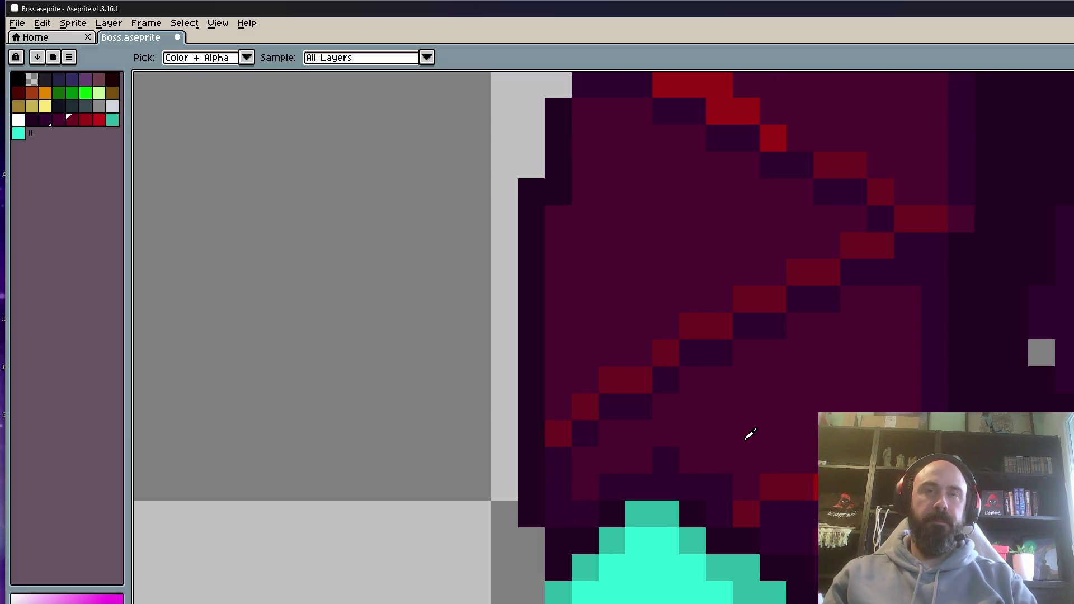
key(b)
scroll(649, 468, down, 5)
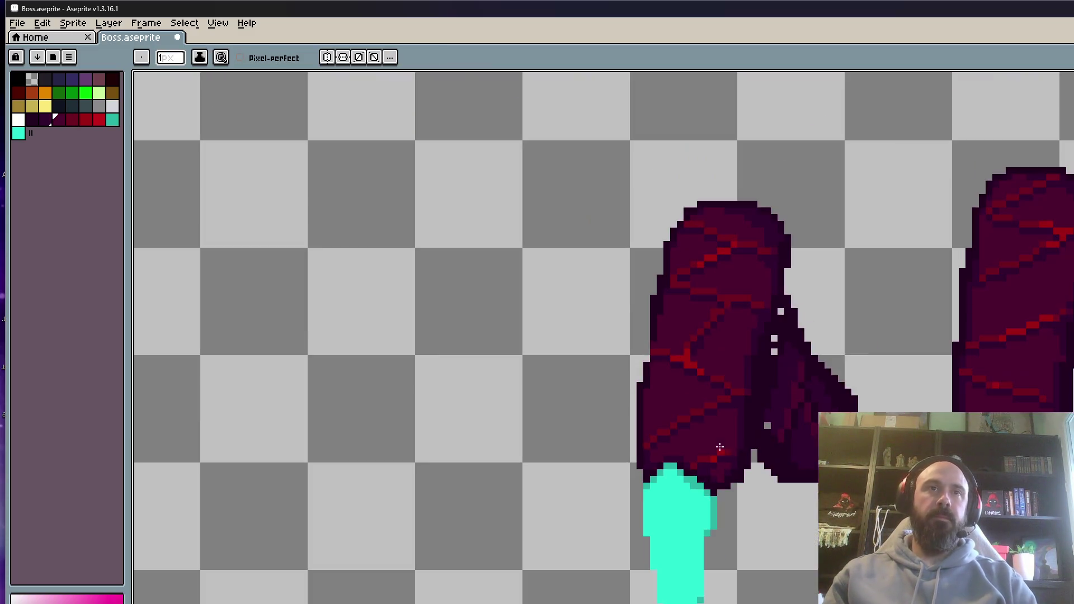
scroll(674, 452, up, 3)
click(674, 452)
scroll(674, 452, up, 2)
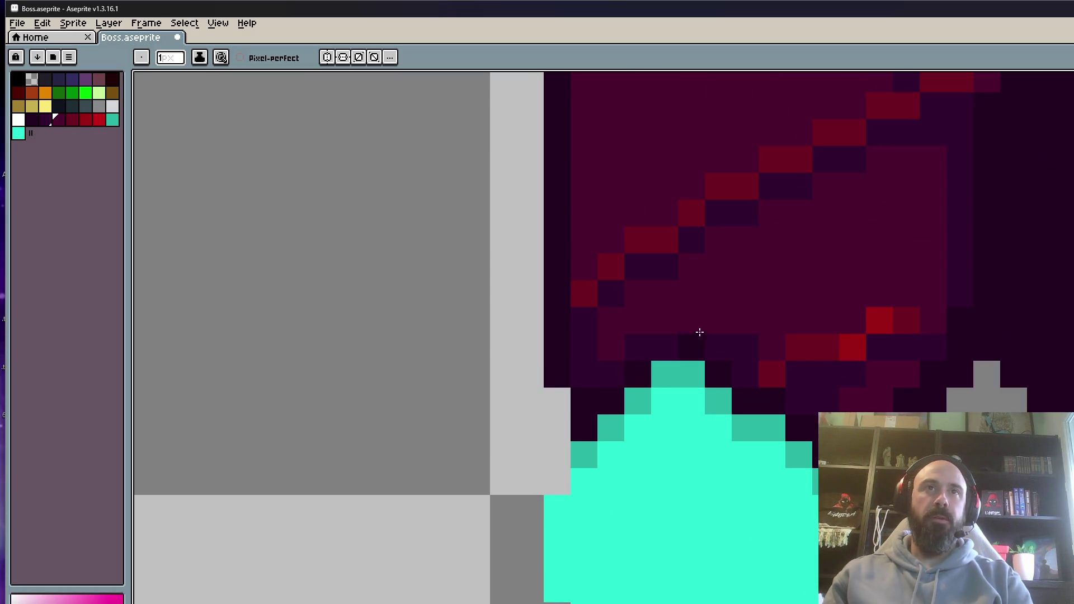
Eyedrop the dark purple from the leg and pan the canvas to re-centre the legs.
alt+click(711, 345)
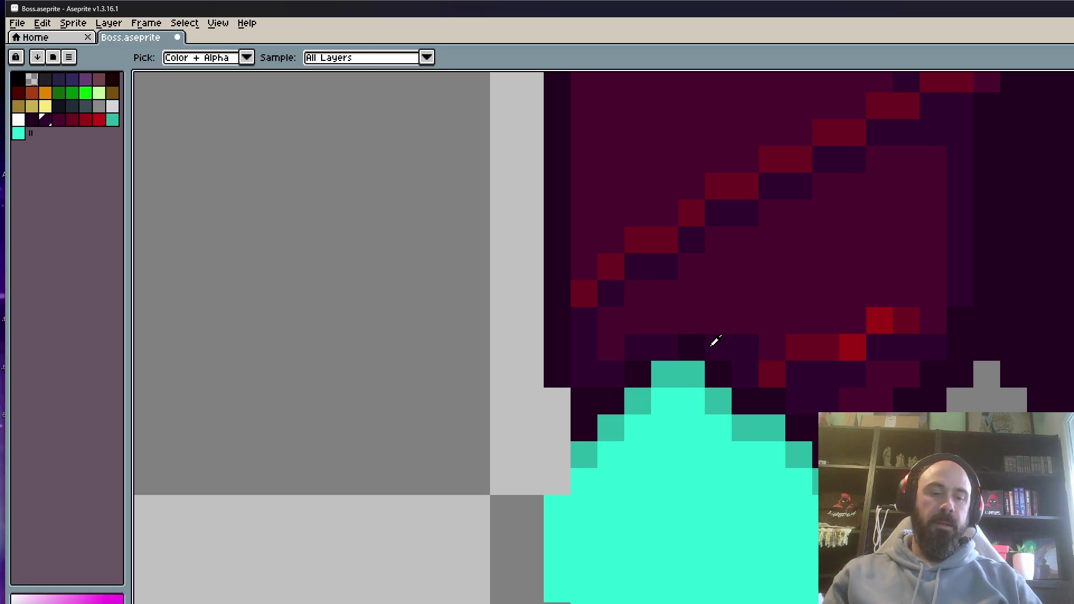
key(space)
scroll(694, 343, down, 2)
scroll(712, 352, up, 1)
scroll(713, 364, down, 1)
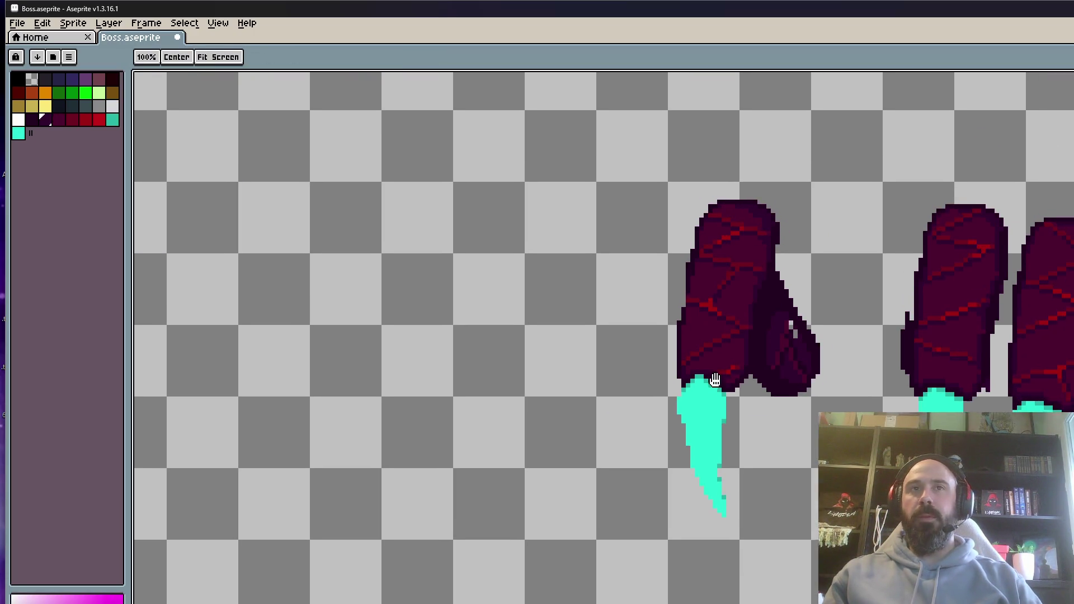
drag(716, 380, 713, 392)
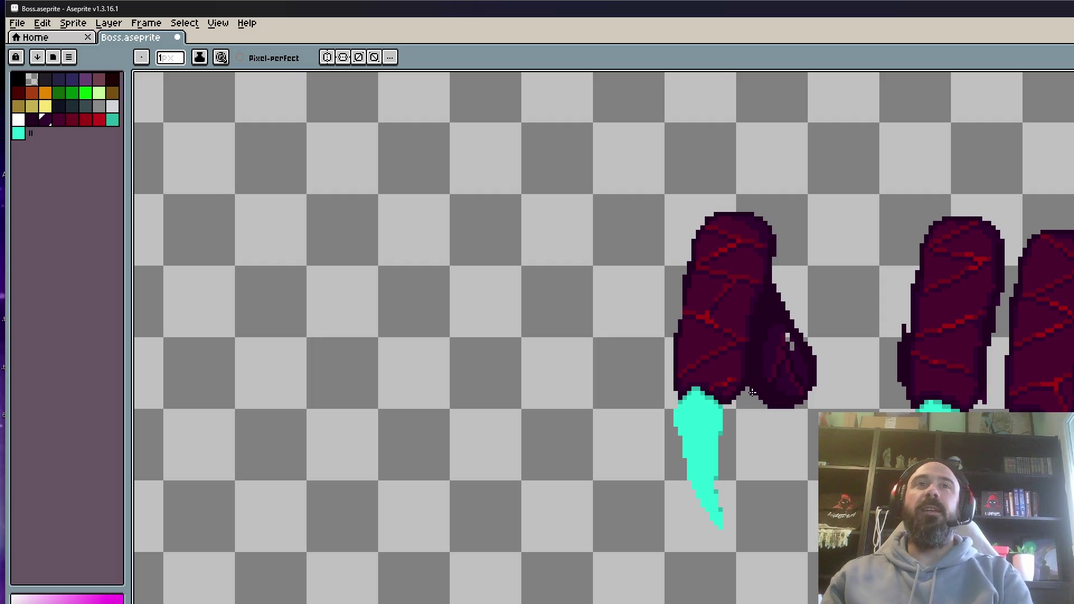
Zoom in on the angled leg segments and sample a dark colour from one.
scroll(752, 393, down, 2)
scroll(719, 368, up, 3)
scroll(720, 390, down, 1)
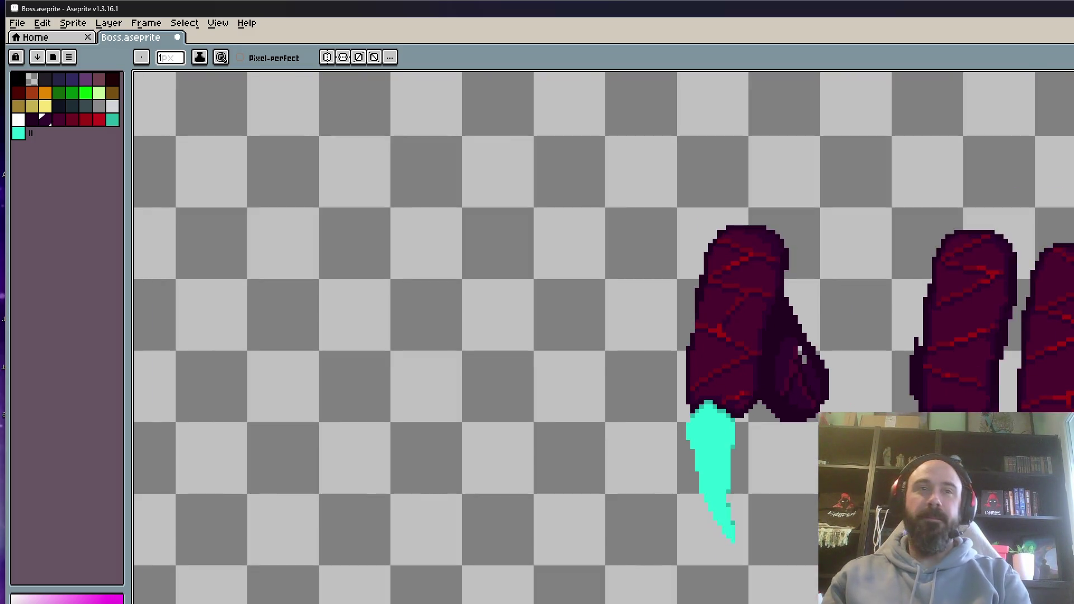
scroll(706, 383, up, 2)
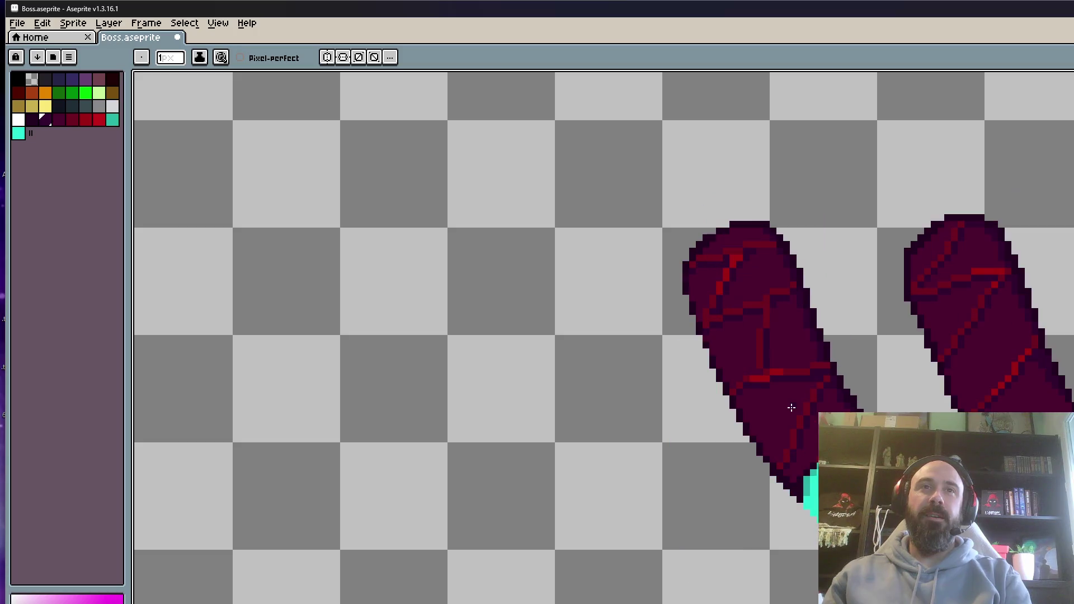
scroll(789, 405, down, 1)
scroll(789, 405, up, 4)
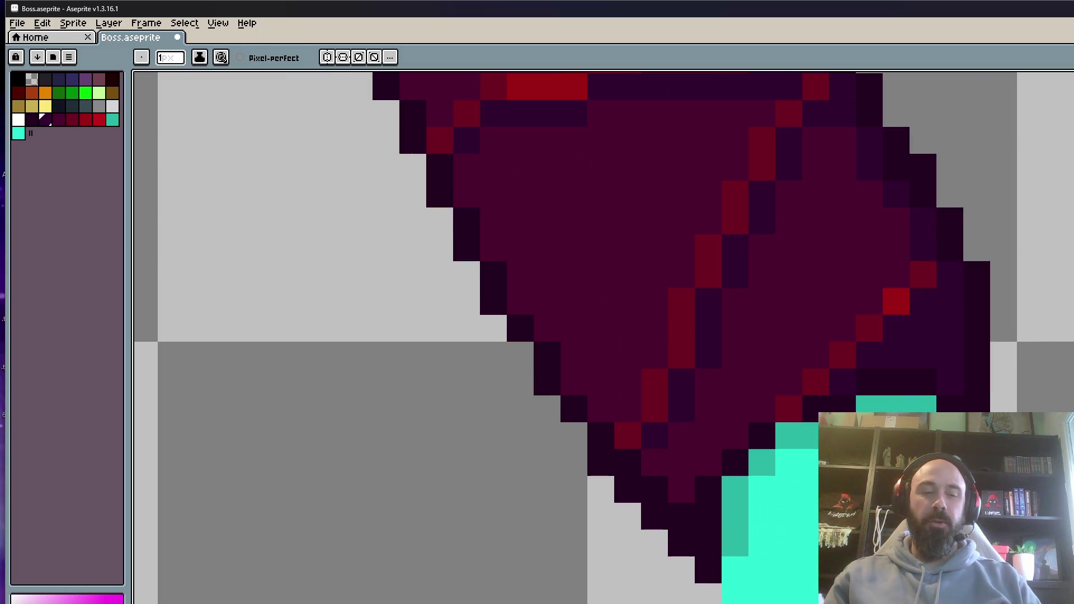
alt+click(828, 391)
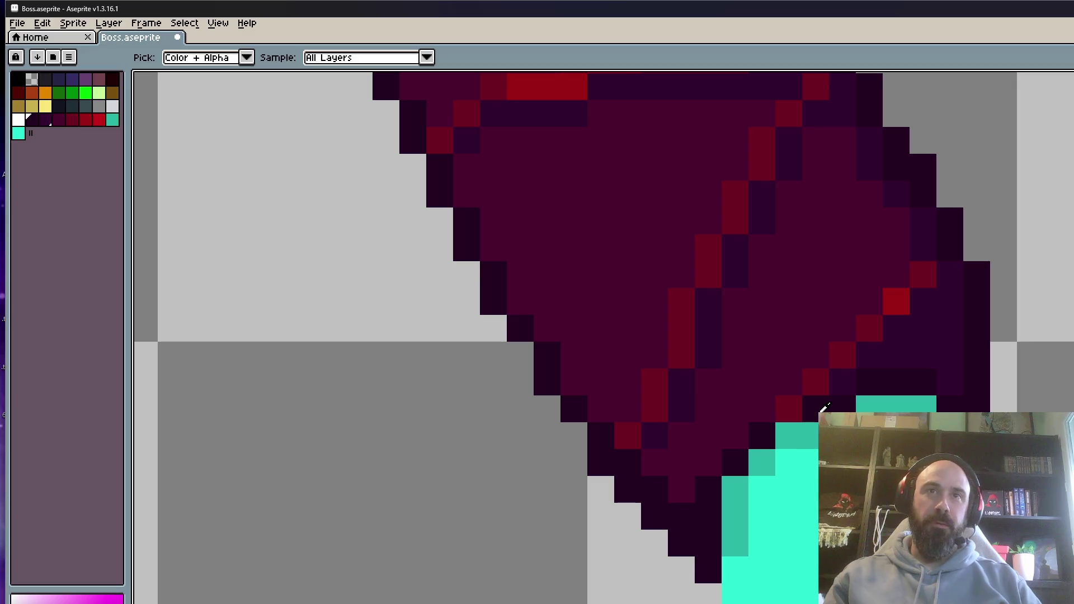
scroll(828, 408, down, 2)
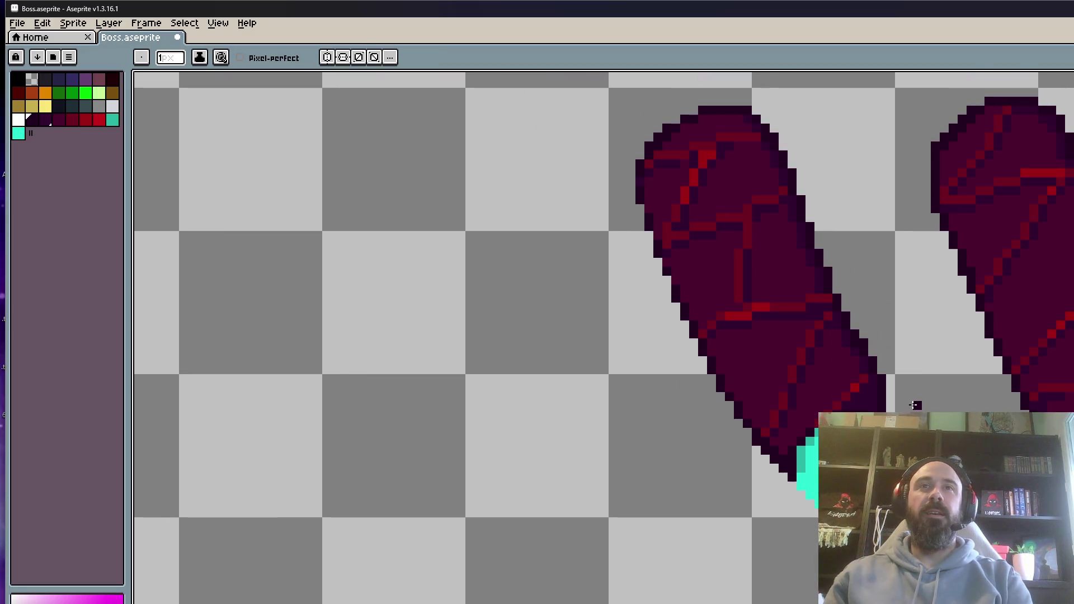
scroll(898, 411, up, 2)
scroll(840, 425, down, 3)
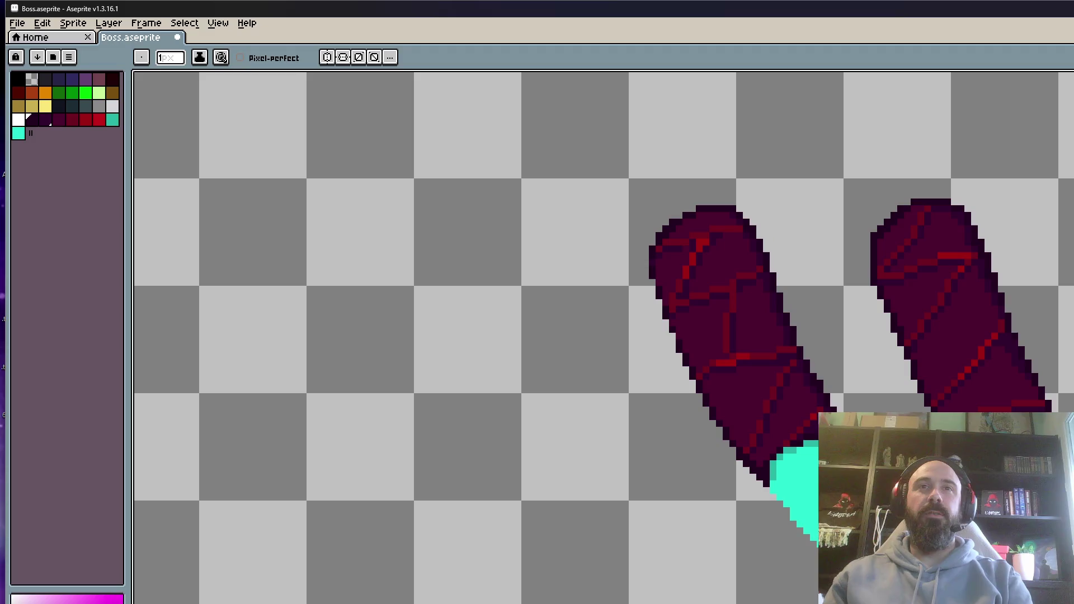
scroll(773, 443, up, 3)
scroll(773, 443, down, 1)
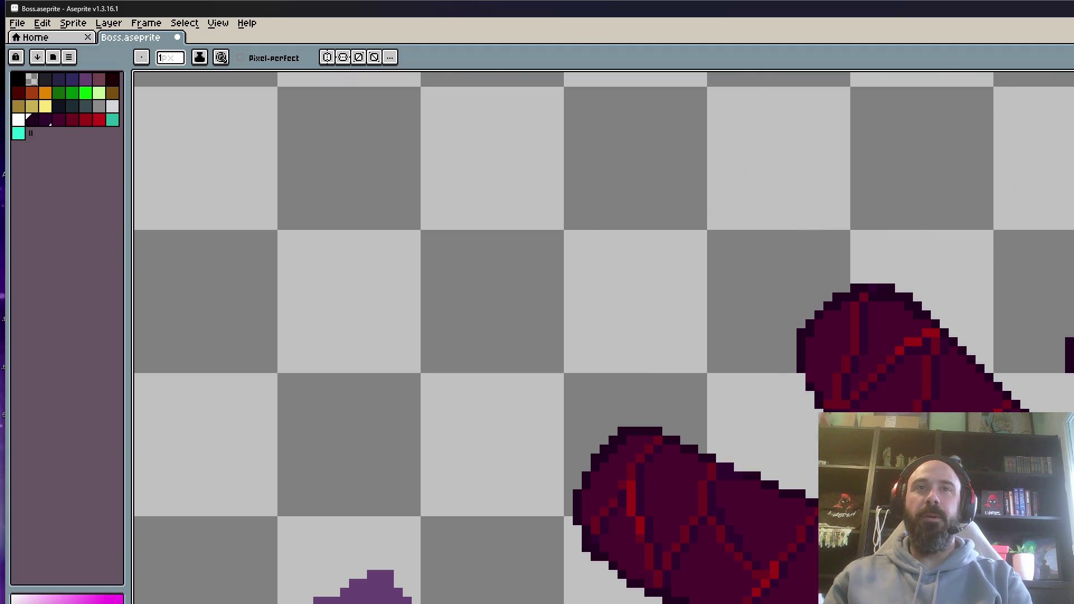
scroll(827, 463, down, 2)
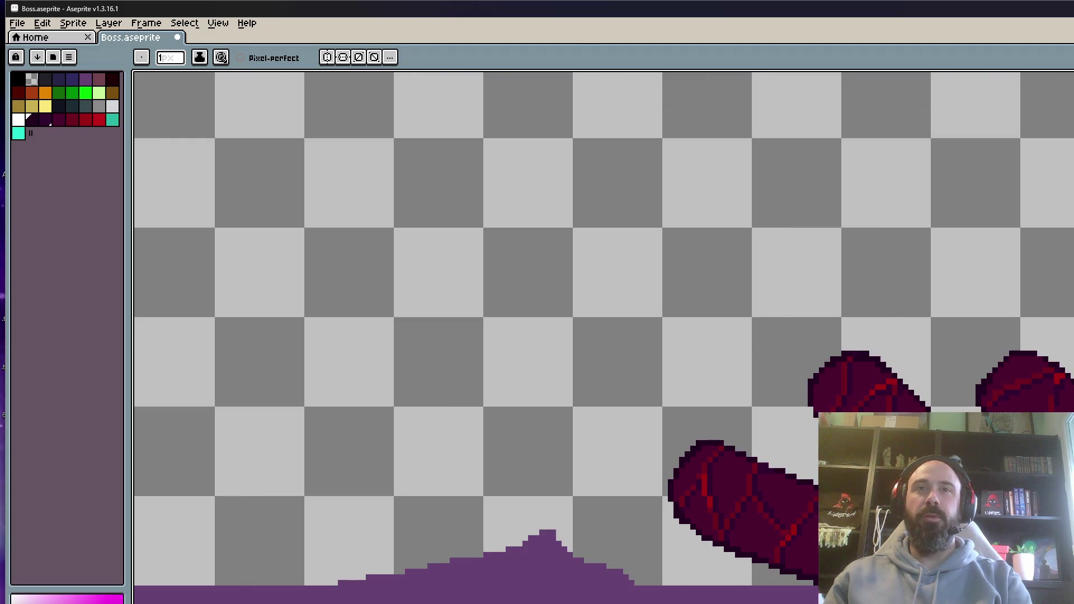
scroll(816, 448, up, 3)
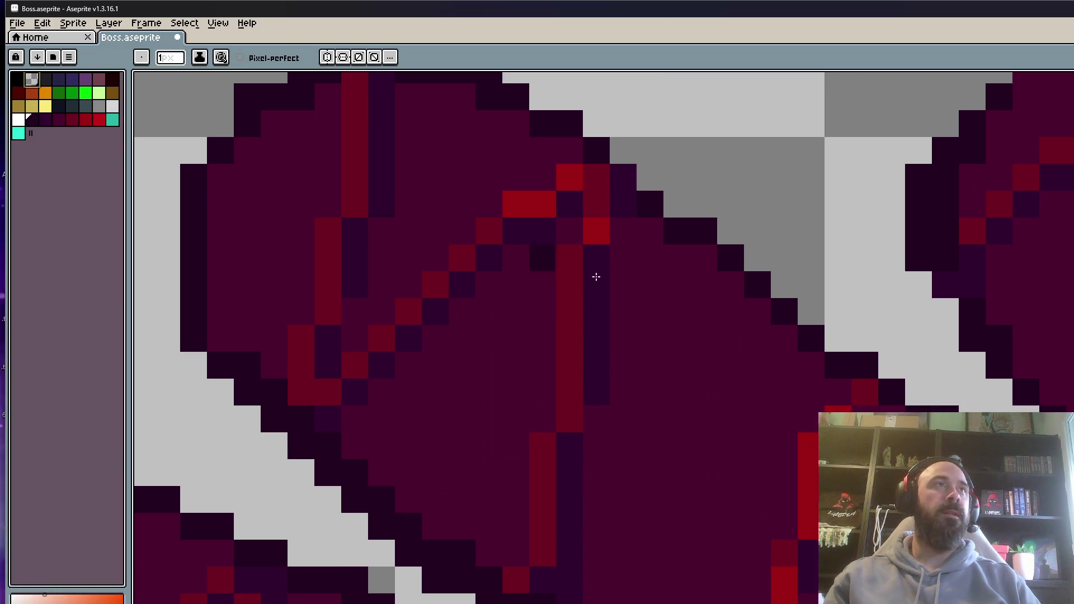
scroll(594, 274, down, 5)
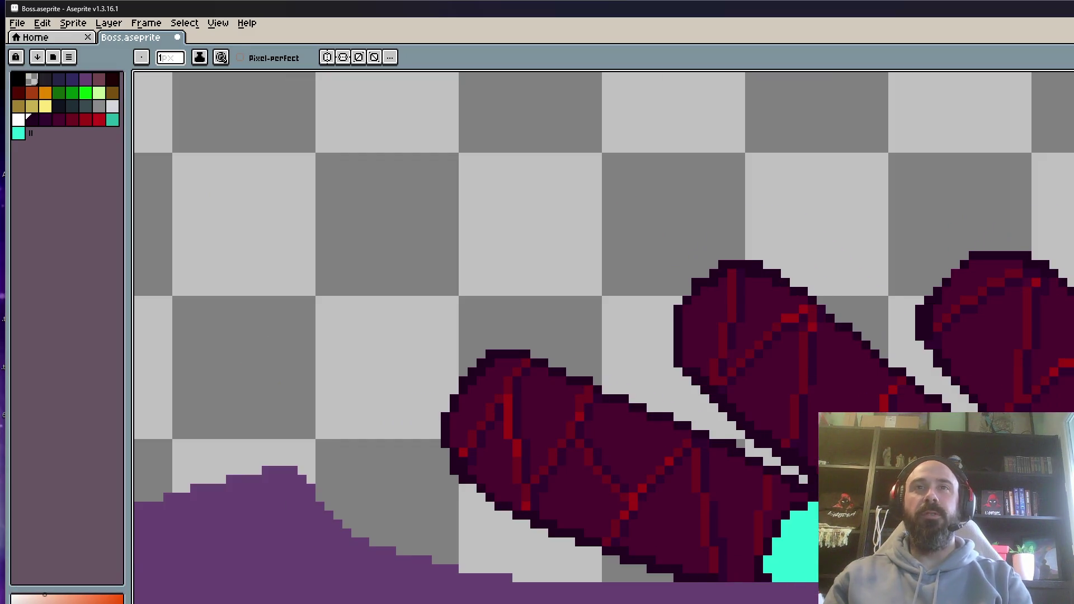
scroll(948, 405, up, 3)
scroll(907, 372, down, 4)
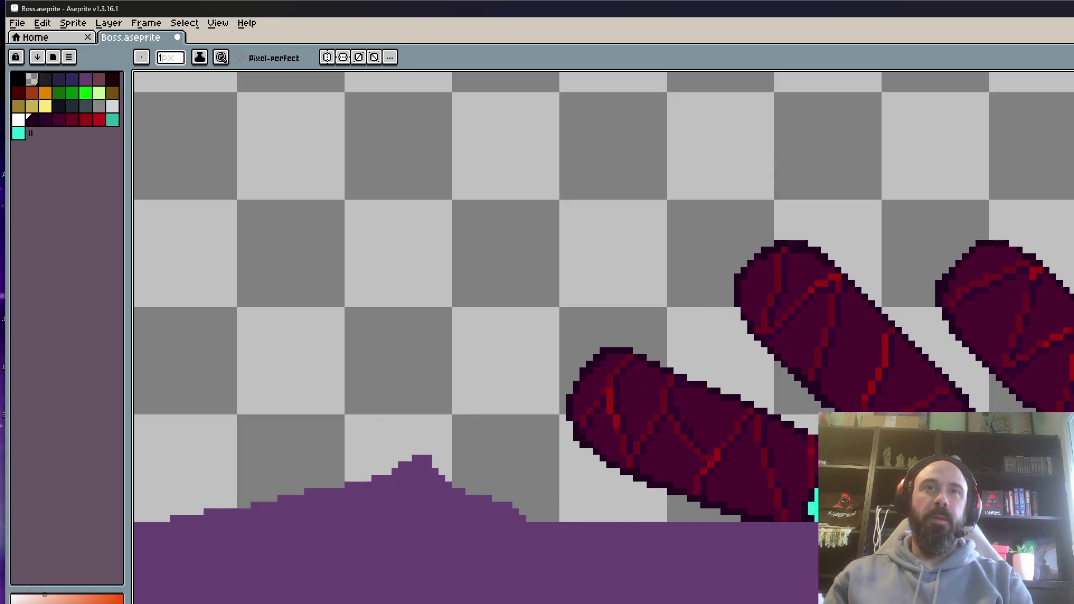
scroll(571, 431, up, 3)
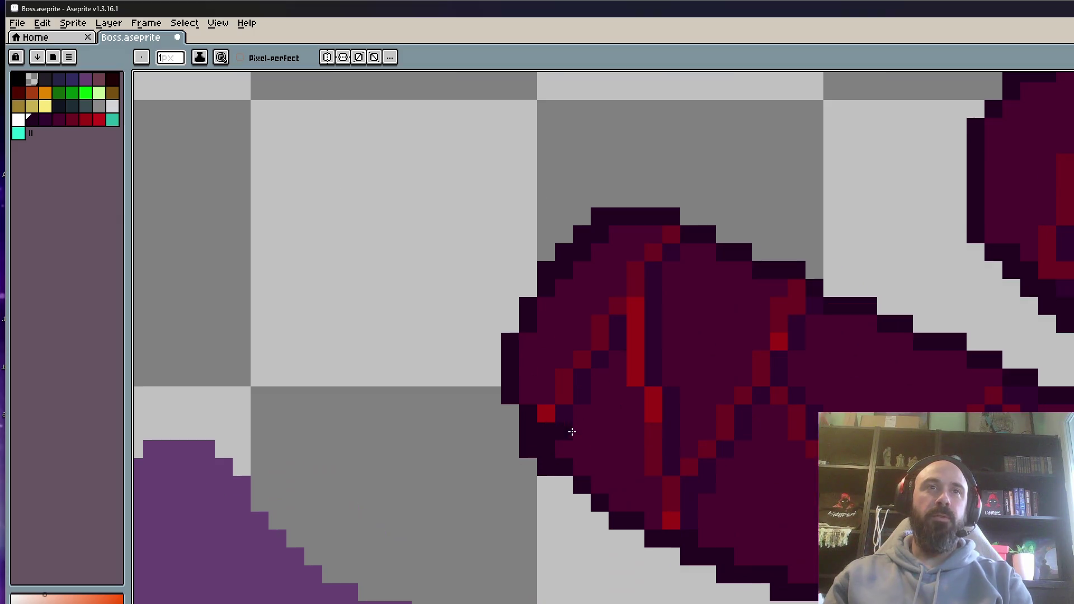
scroll(548, 413, up, 2)
Sample the leg's dark red and repaint two stray vein pixels dark purple and dark red.
alt+click(576, 381)
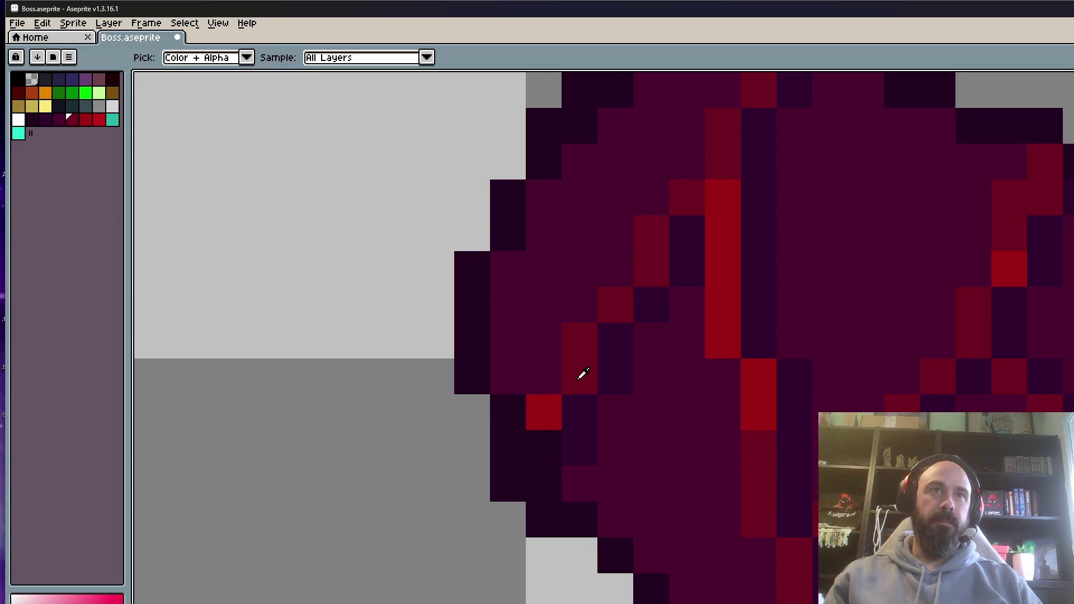
scroll(583, 373, down, 3)
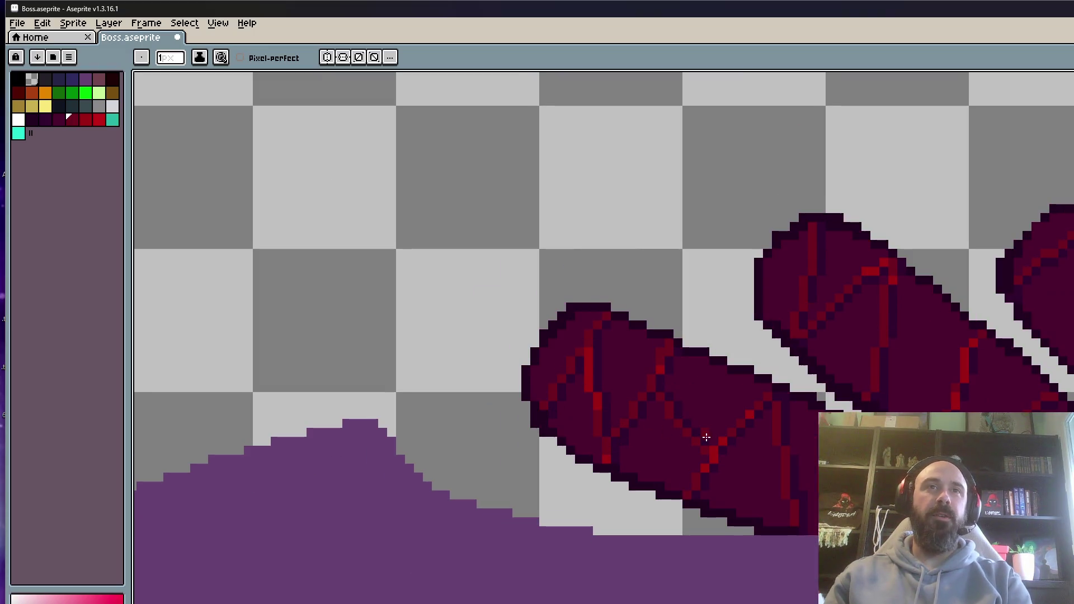
scroll(615, 450, up, 3)
click(616, 451)
click(589, 477)
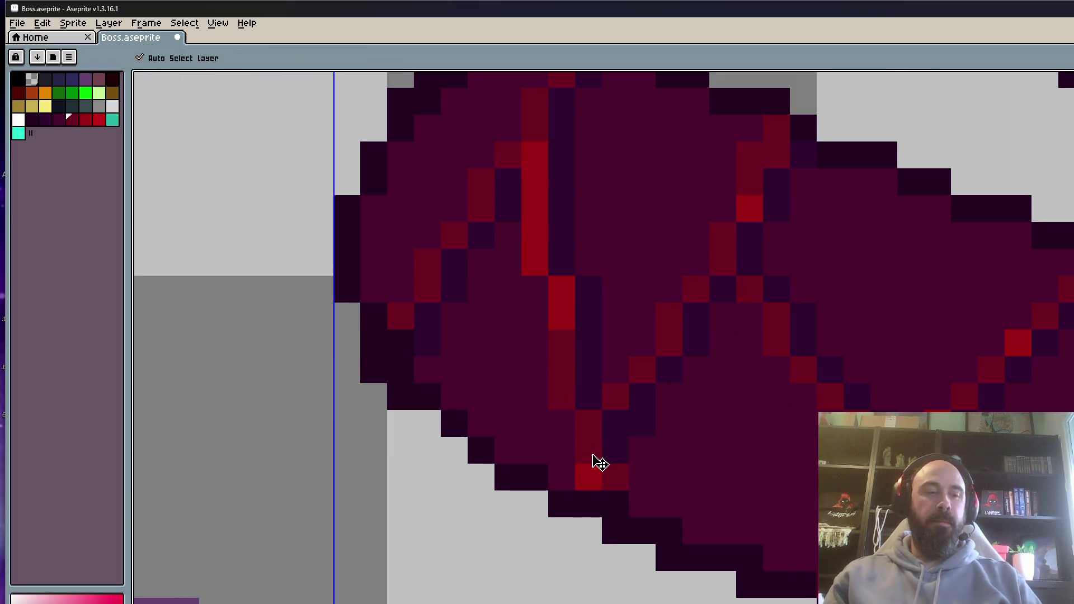
Eyedrop the dark red from a vein, then step to the next animation frame.
scroll(750, 192, down, 3)
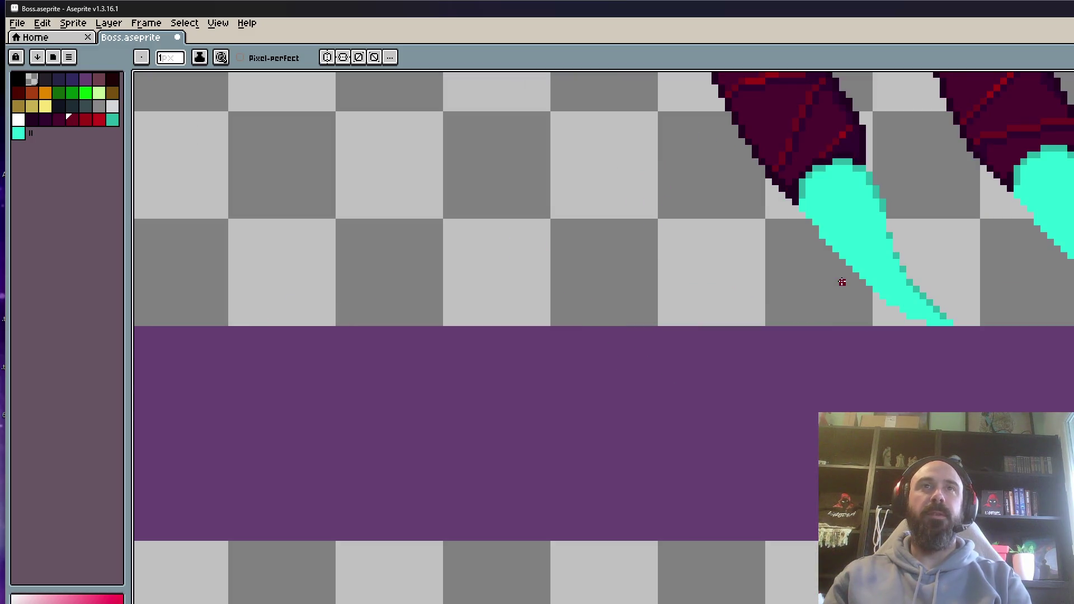
scroll(842, 281, down, 2)
scroll(836, 258, up, 3)
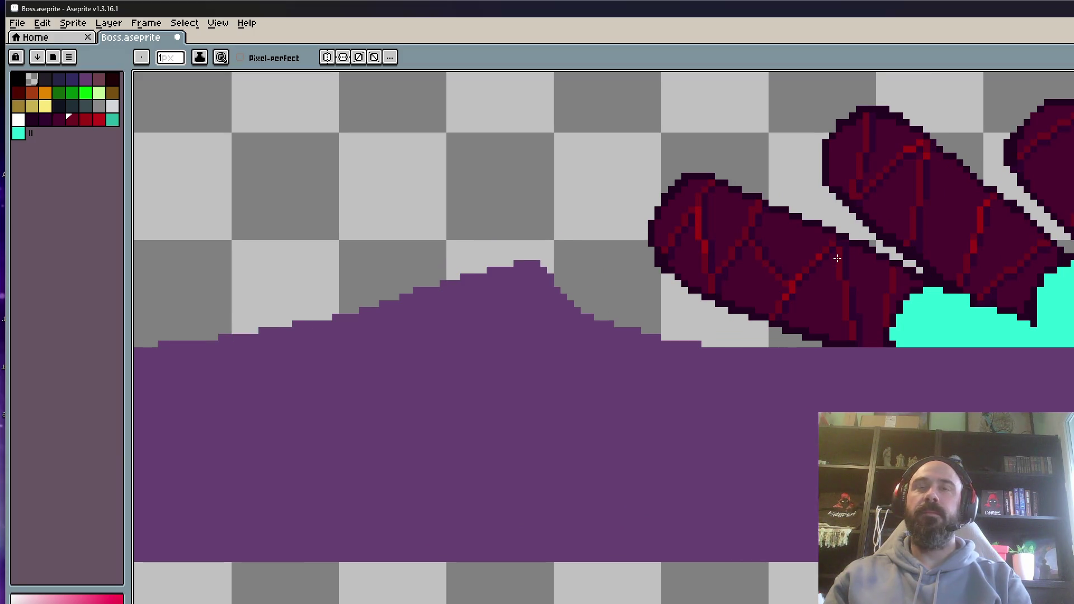
scroll(838, 258, down, 1)
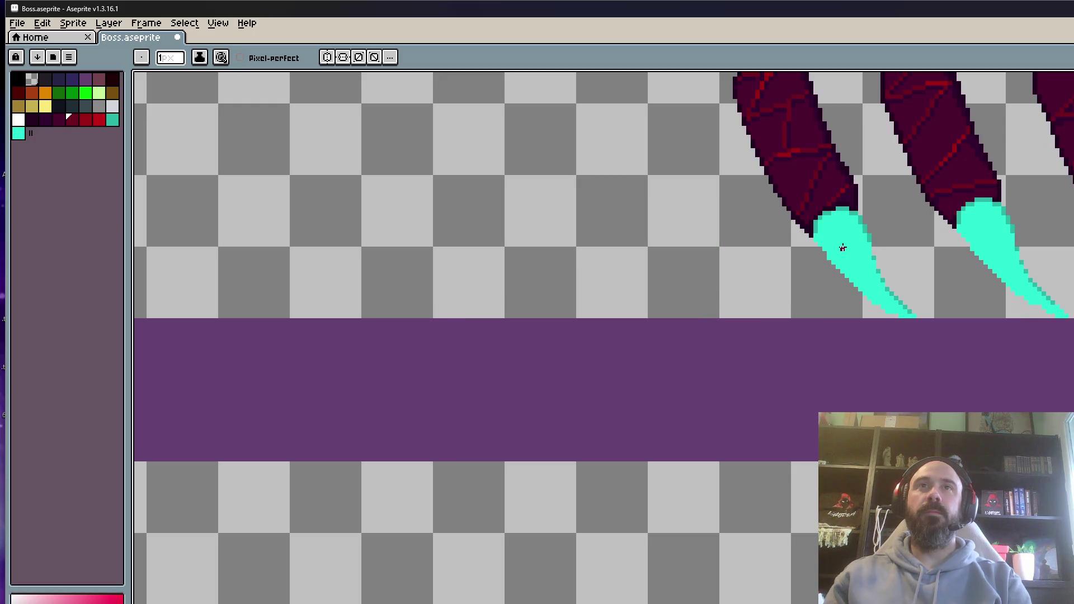
scroll(842, 248, down, 1)
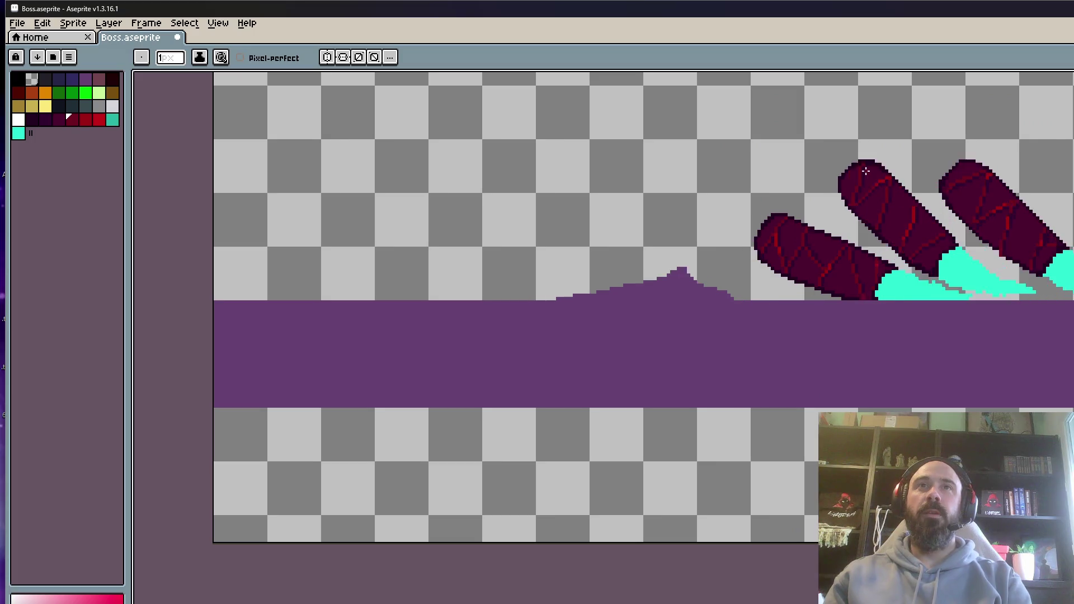
scroll(1003, 182, up, 6)
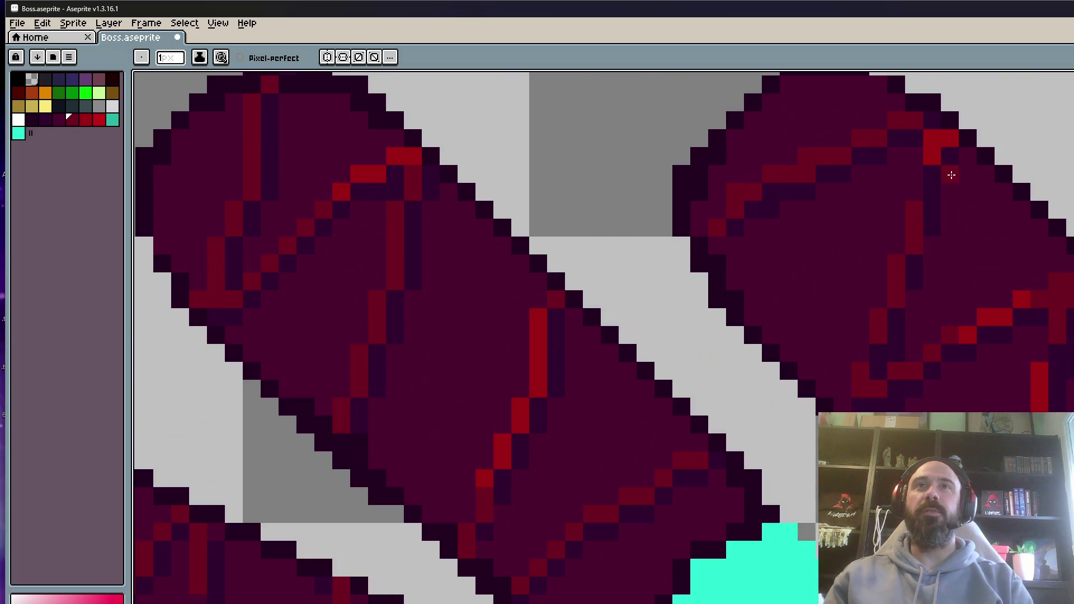
scroll(917, 176, down, 4)
scroll(902, 186, up, 3)
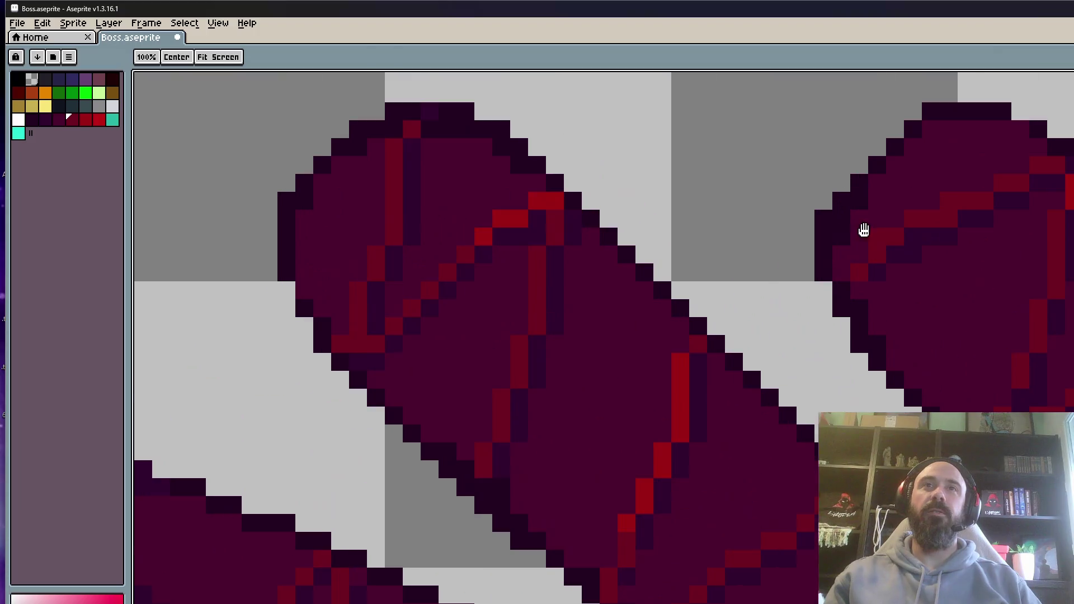
key(i)
scroll(941, 173, up, 1)
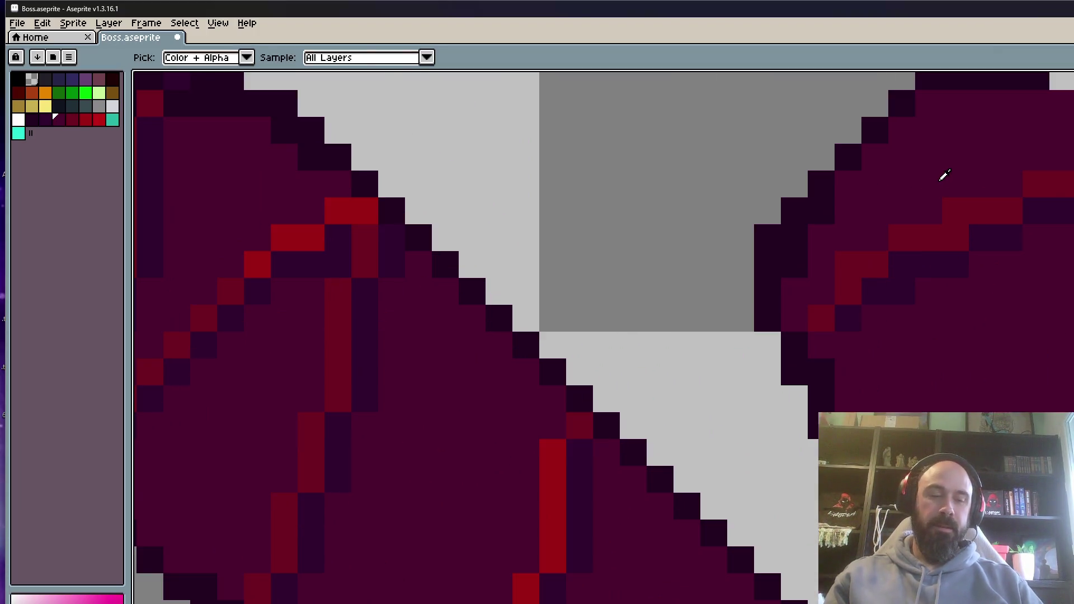
key(b)
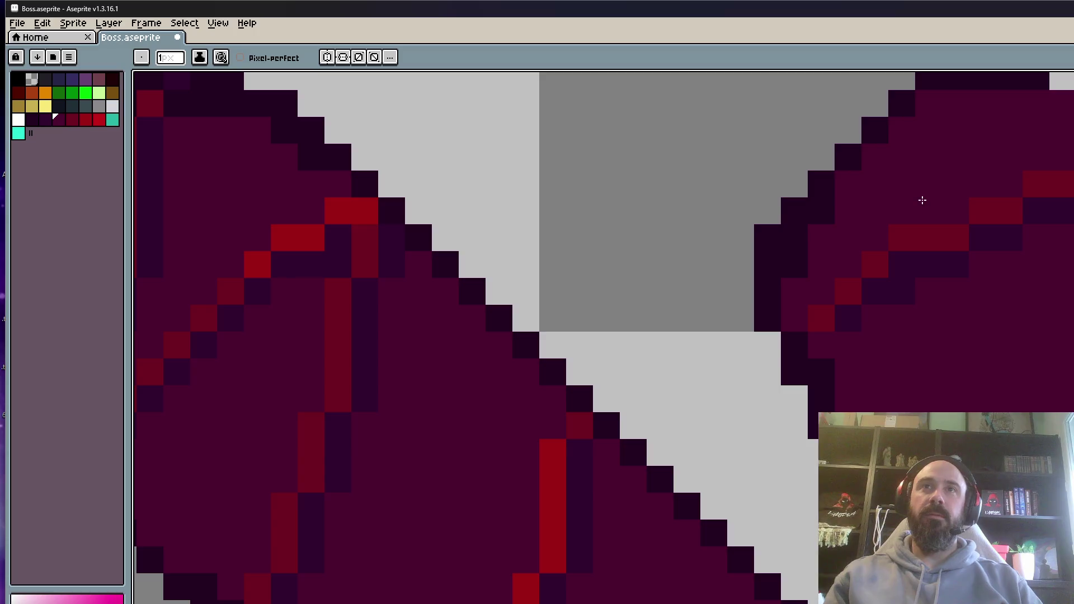
scroll(922, 200, down, 5)
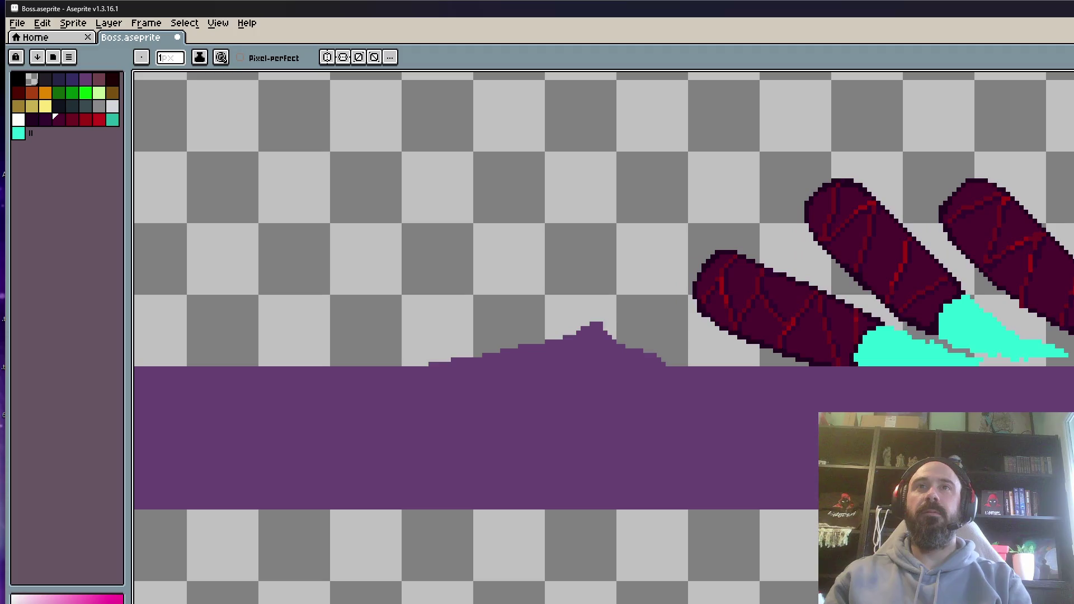
scroll(979, 251, up, 3)
scroll(996, 285, up, 2)
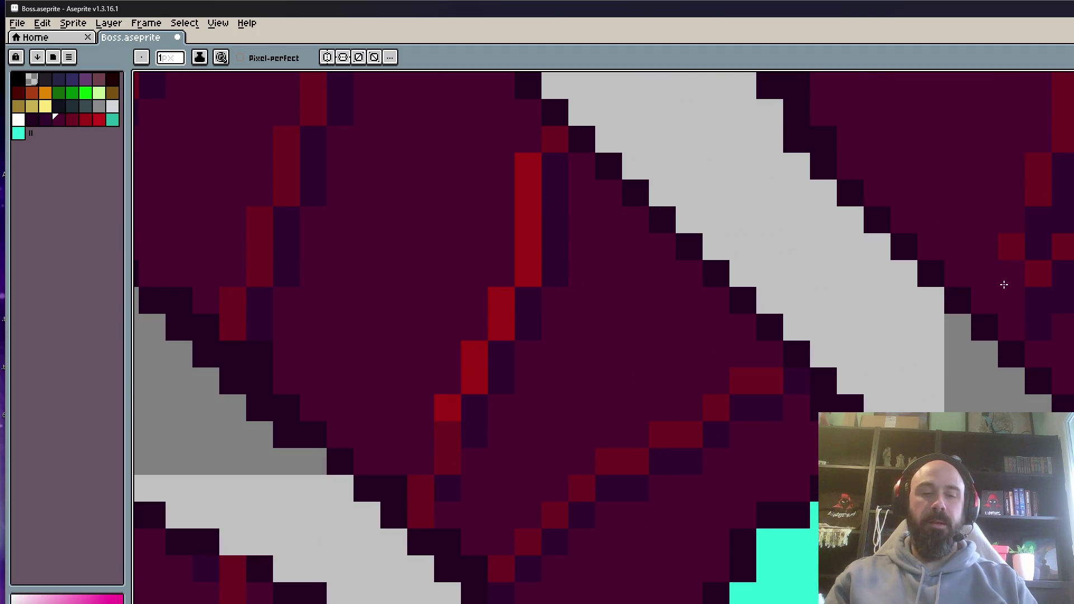
alt+click(1015, 249)
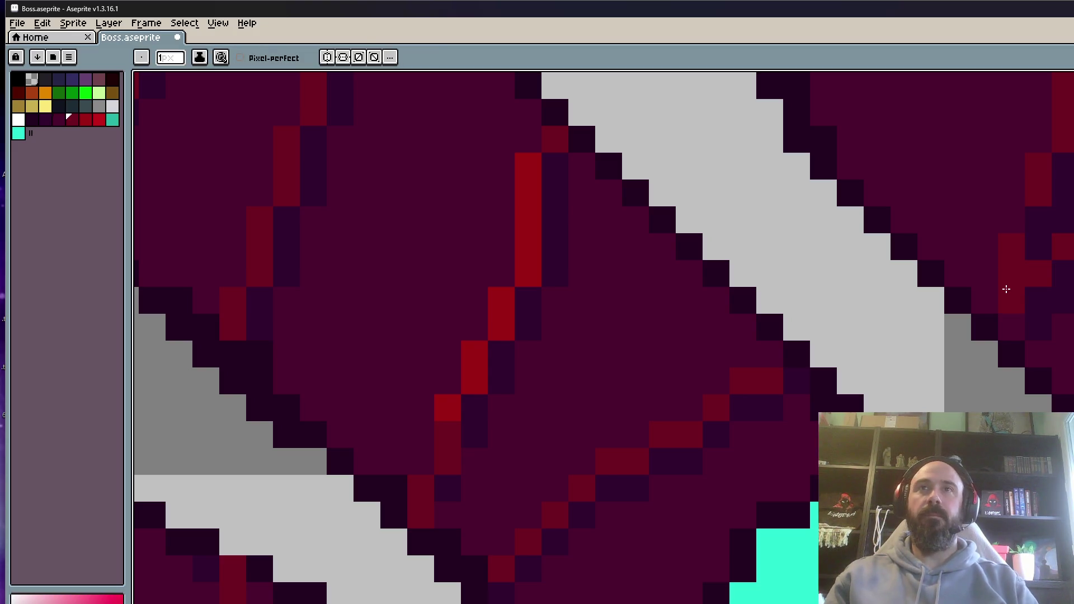
scroll(1004, 290, down, 2)
key(Right)
key(Left)
scroll(1069, 279, down, 1)
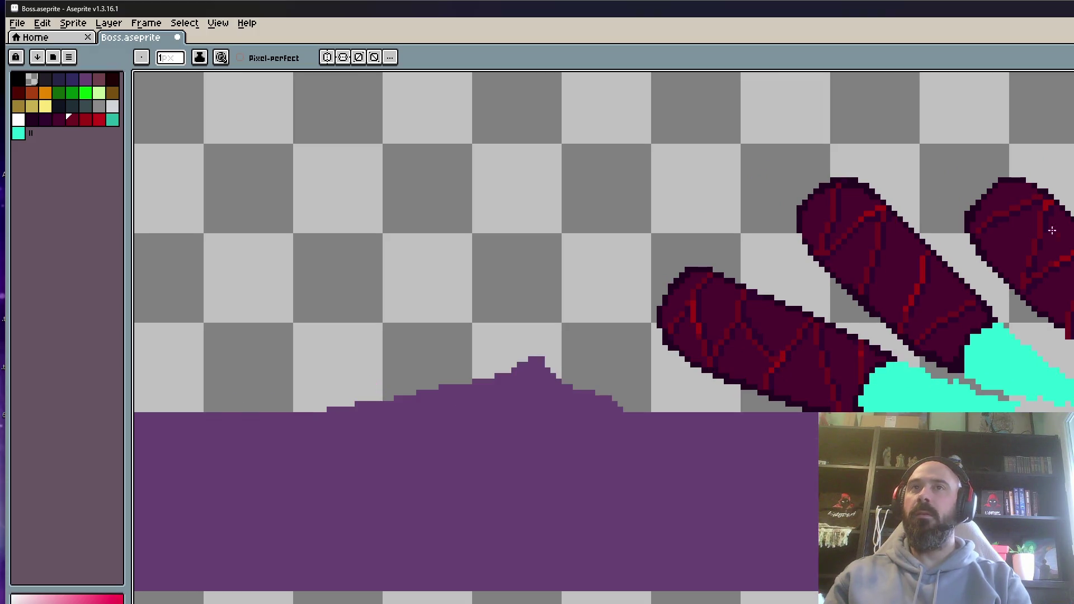
scroll(1053, 230, up, 4)
scroll(1062, 252, down, 4)
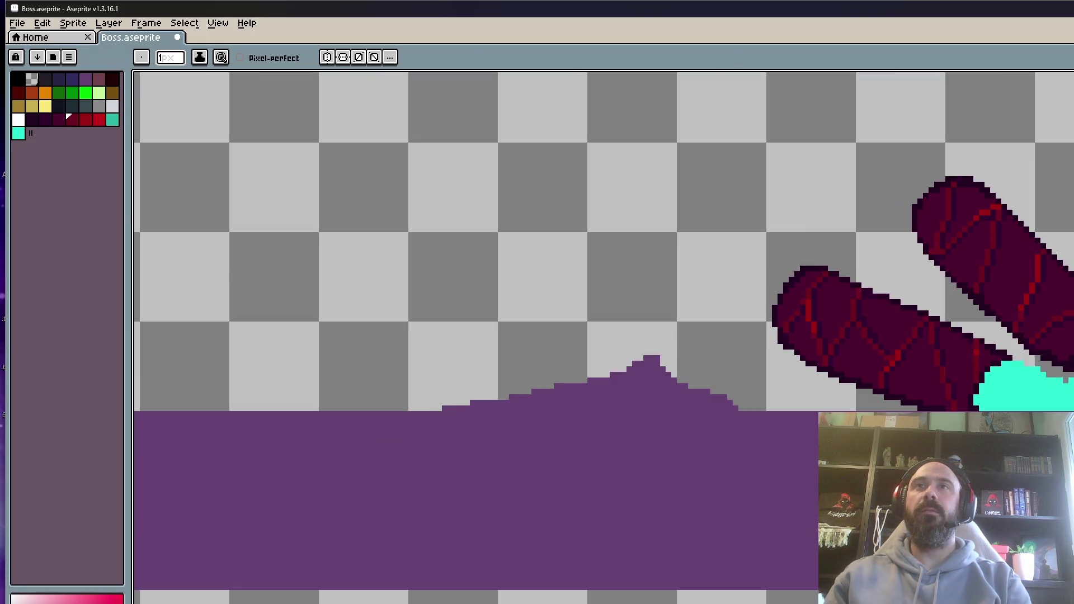
scroll(1065, 335, up, 2)
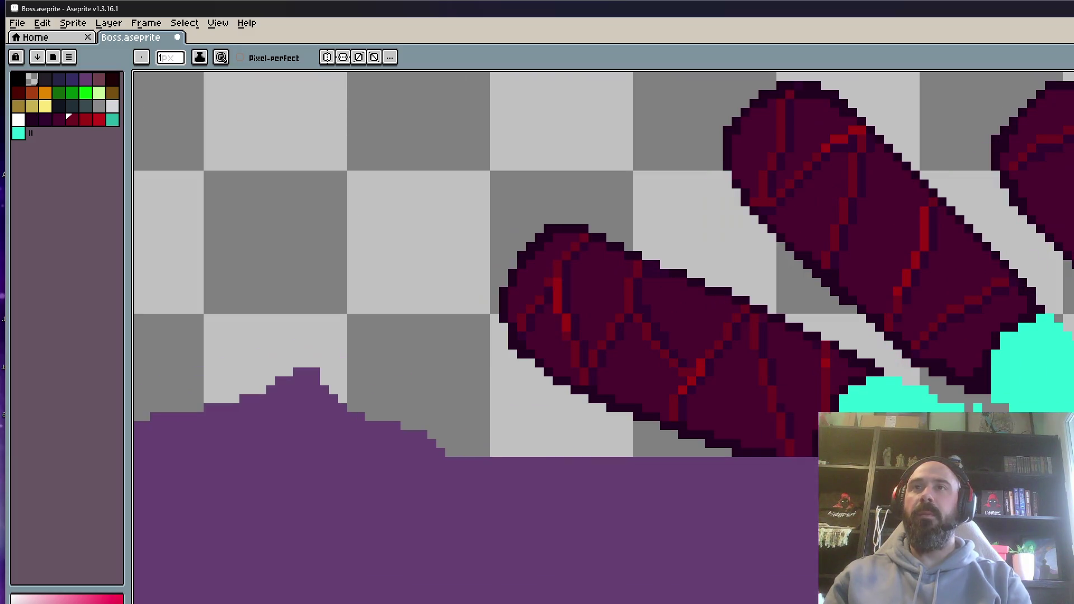
scroll(1065, 335, up, 3)
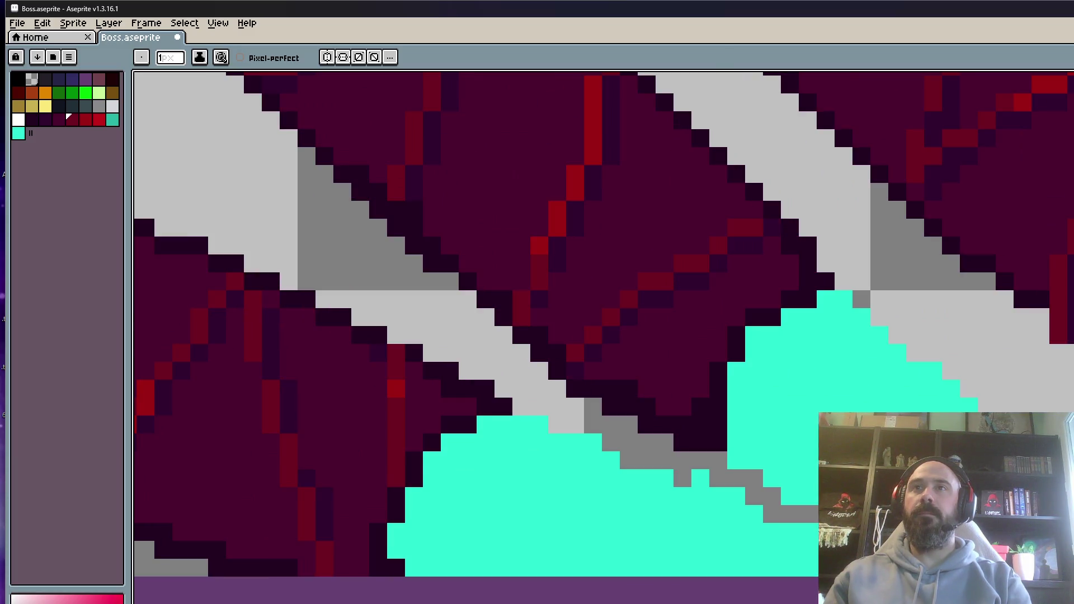
scroll(1066, 335, down, 3)
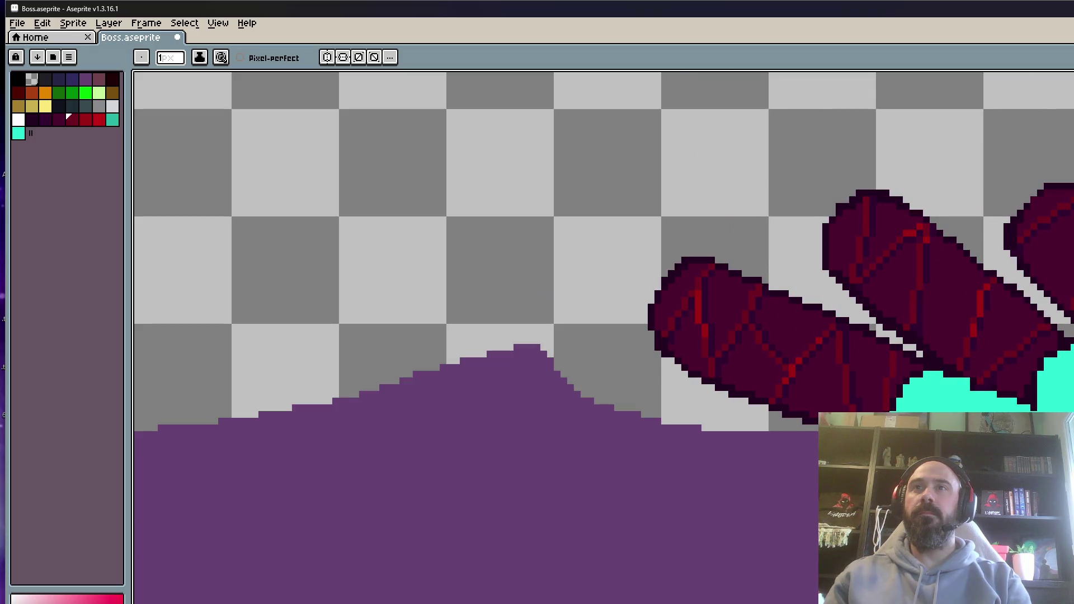
scroll(1066, 335, up, 3)
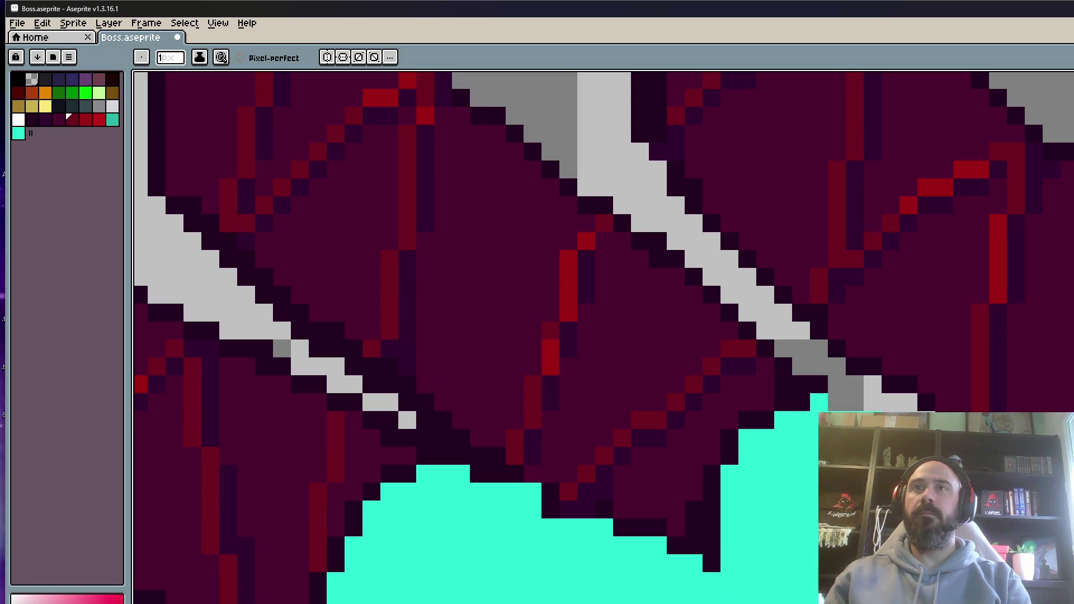
key(alt)
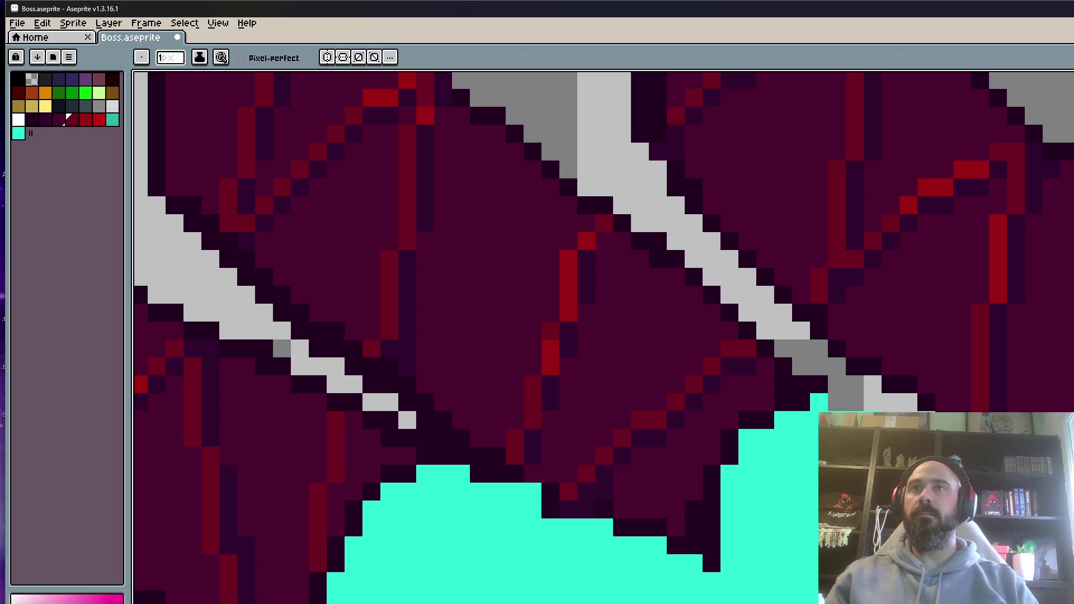
scroll(1065, 336, down, 3)
scroll(772, 370, up, 2)
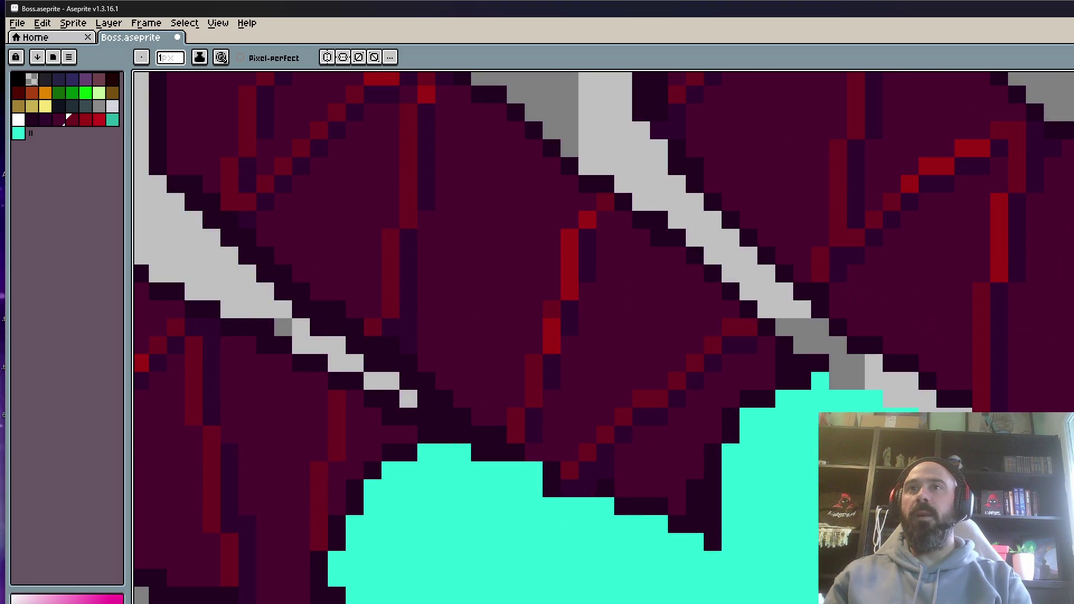
key(alt)
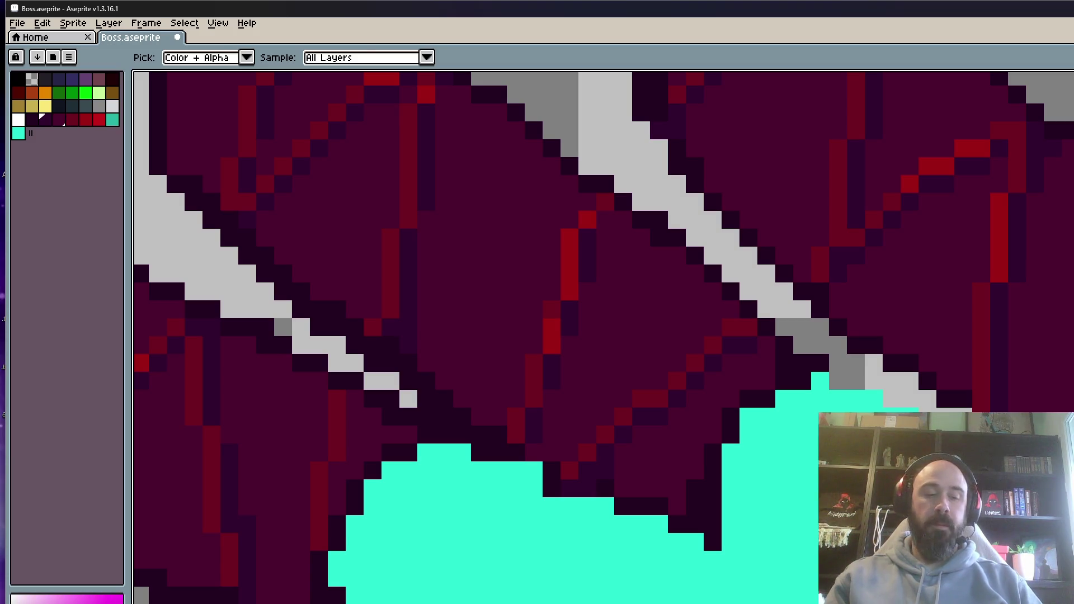
scroll(1062, 335, down, 3)
key(Return)
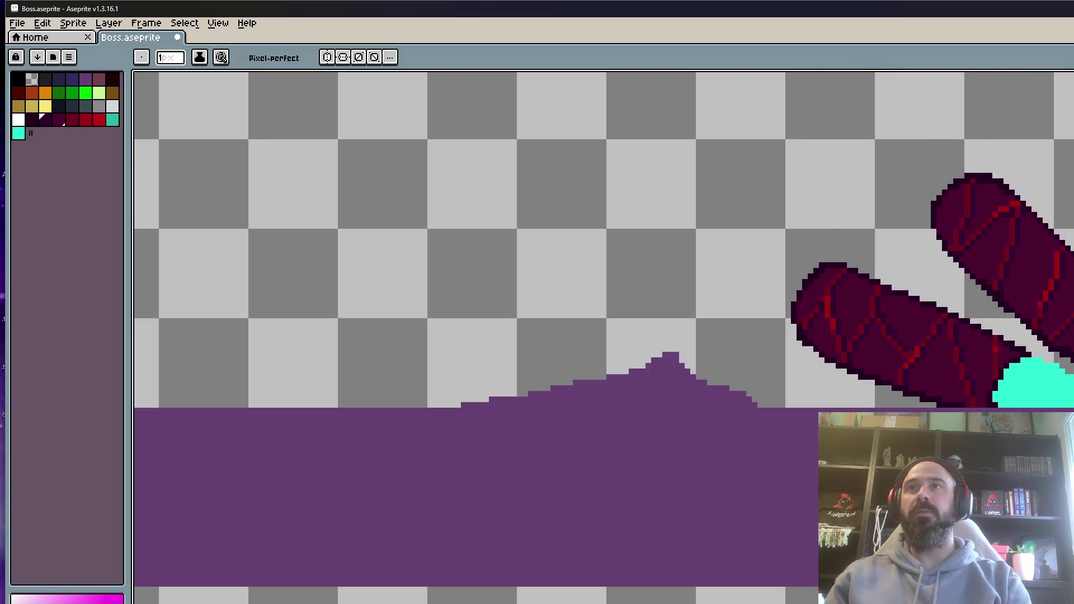
scroll(604, 302, up, 3)
scroll(604, 302, up, 2)
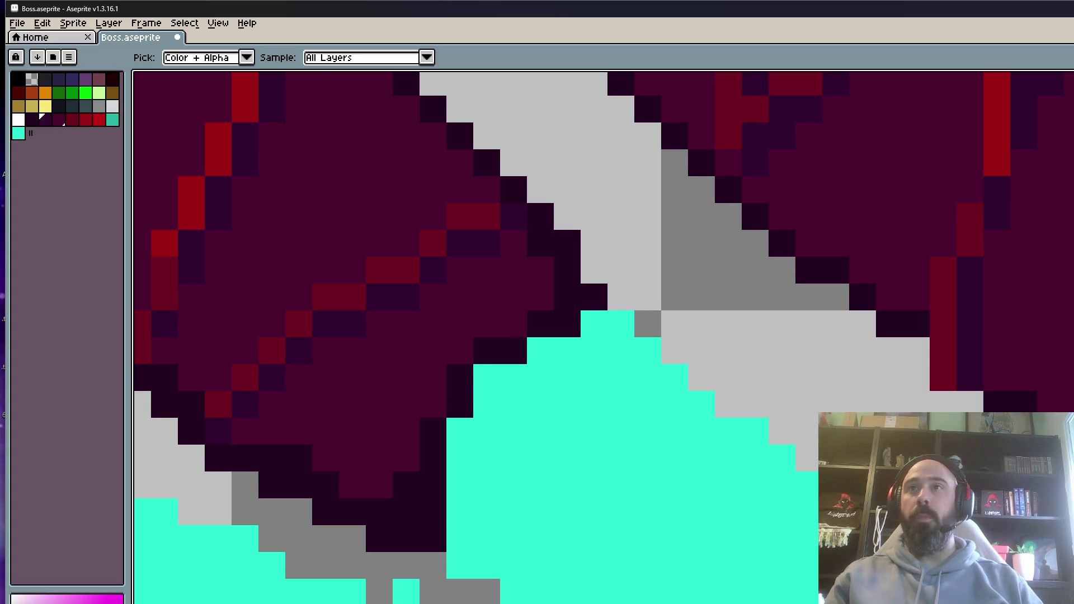
scroll(559, 335, right, 3)
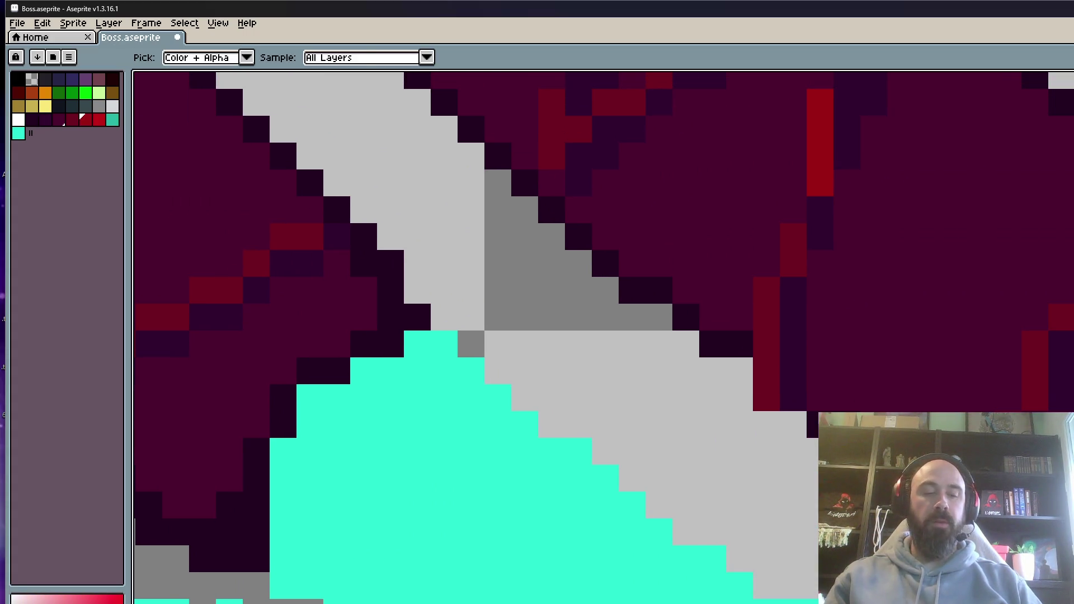
scroll(1043, 318, down, 3)
scroll(1043, 318, up, 2)
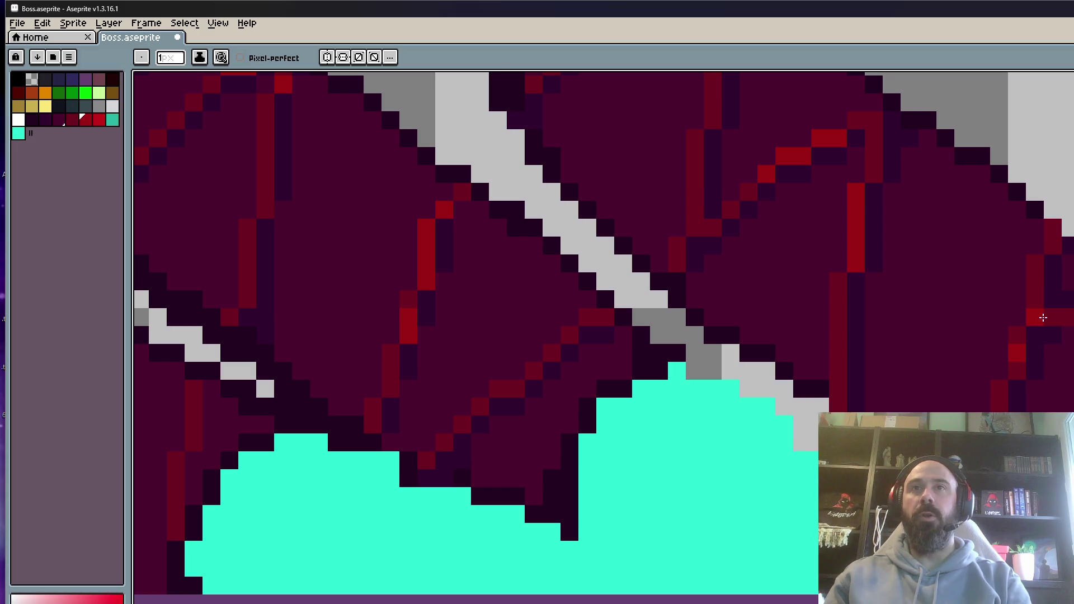
scroll(1018, 327, down, 2)
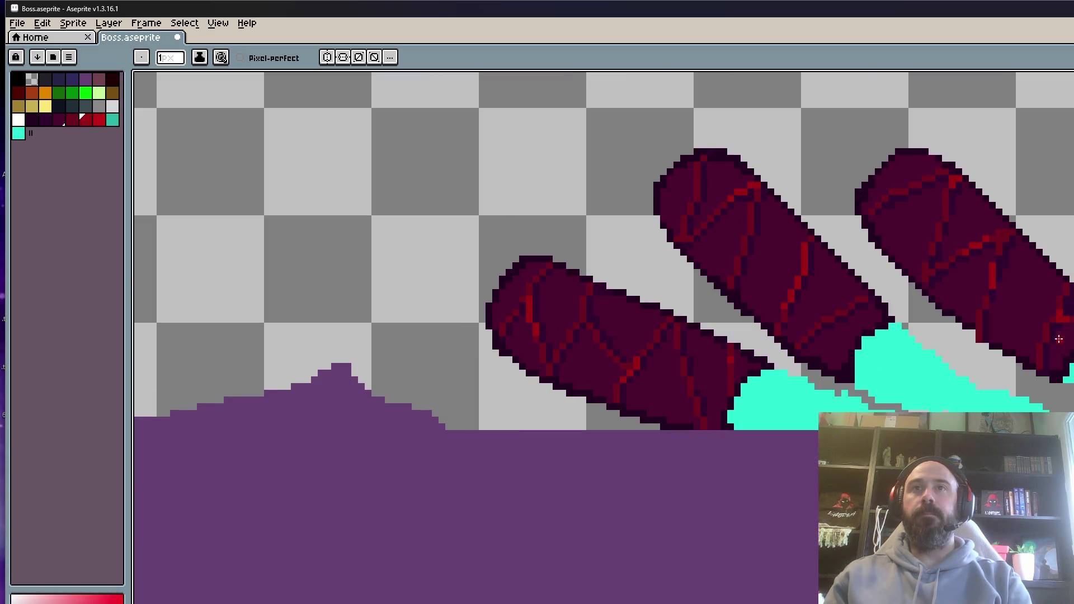
scroll(1058, 338, up, 2)
scroll(1034, 331, down, 2)
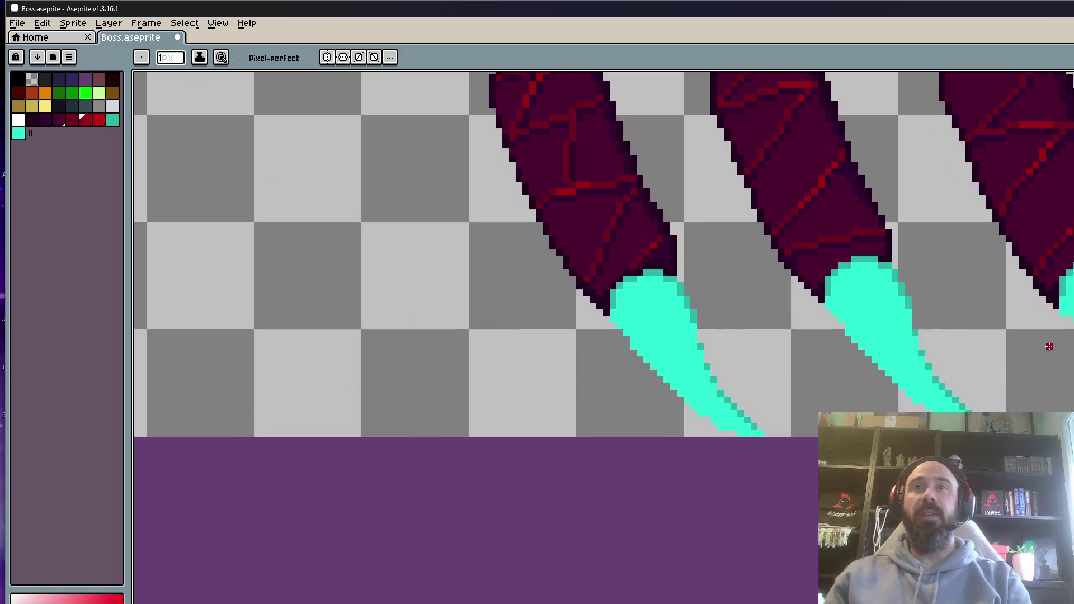
key(Return)
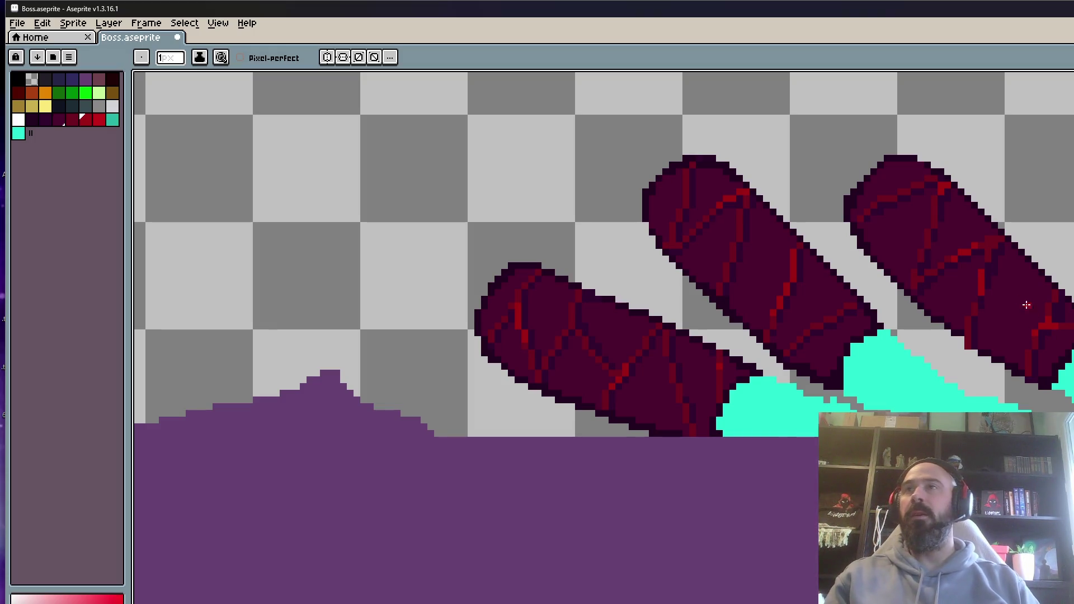
scroll(992, 249, up, 3)
key(alt)
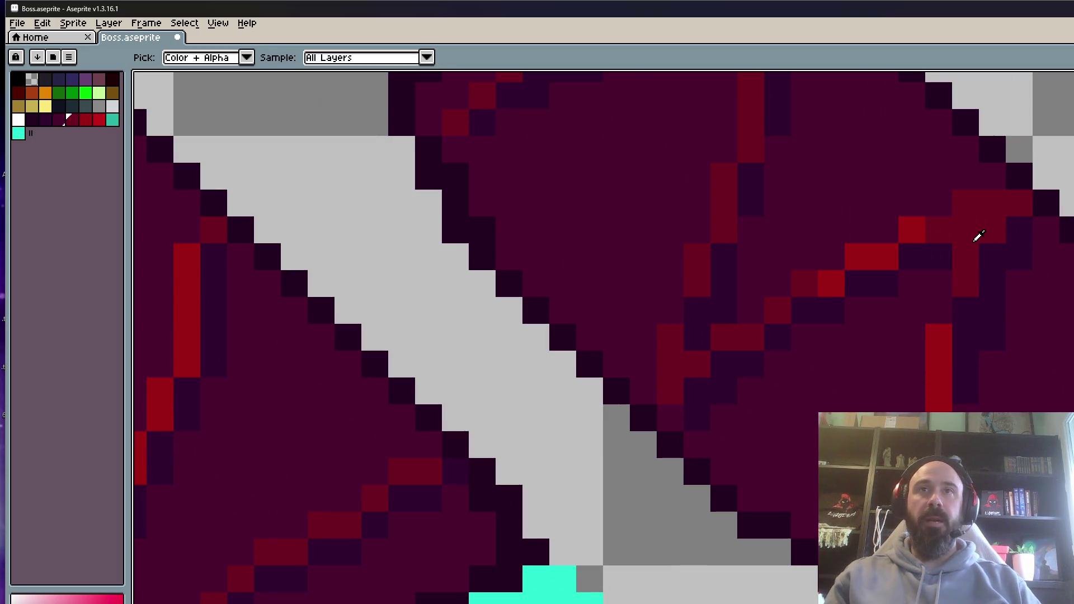
scroll(978, 236, down, 2)
scroll(977, 235, up, 1)
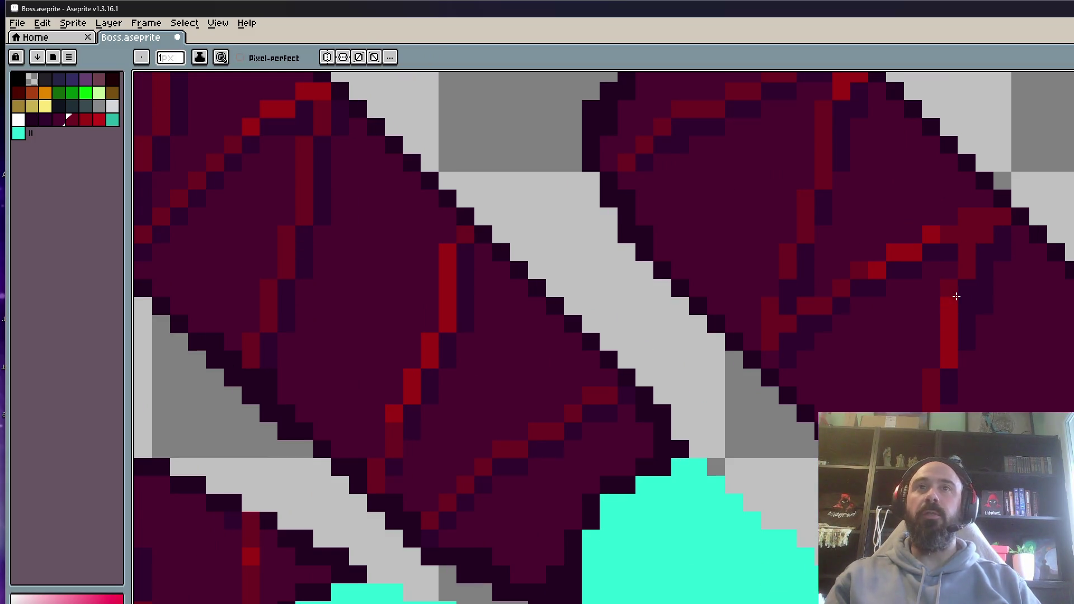
scroll(957, 292, up, 2)
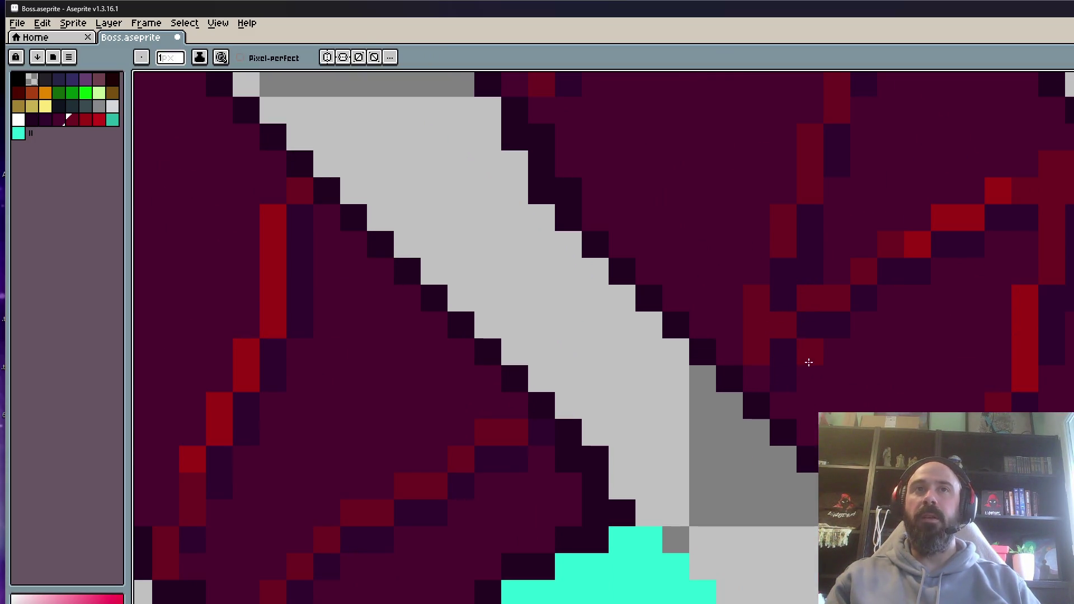
scroll(762, 382, down, 4)
scroll(770, 358, up, 3)
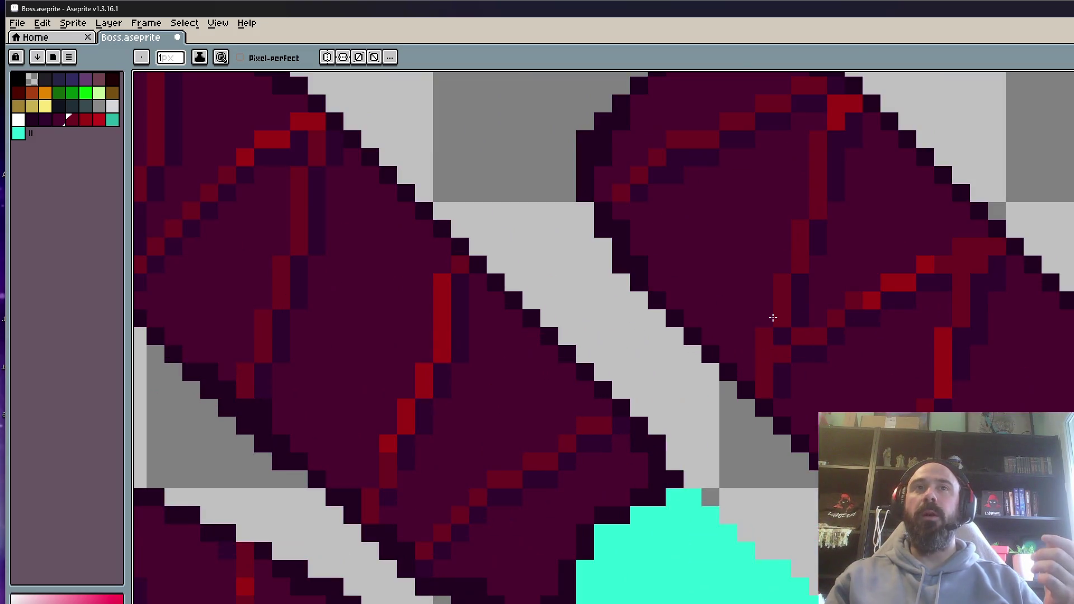
scroll(769, 316, down, 1)
scroll(839, 317, up, 1)
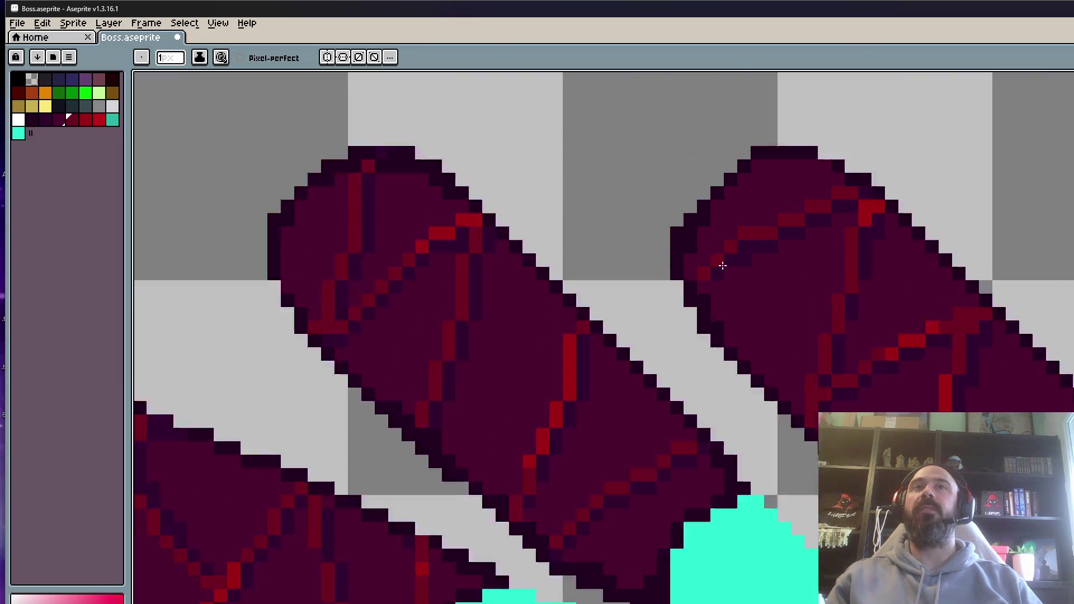
scroll(953, 316, down, 1)
scroll(952, 317, down, 1)
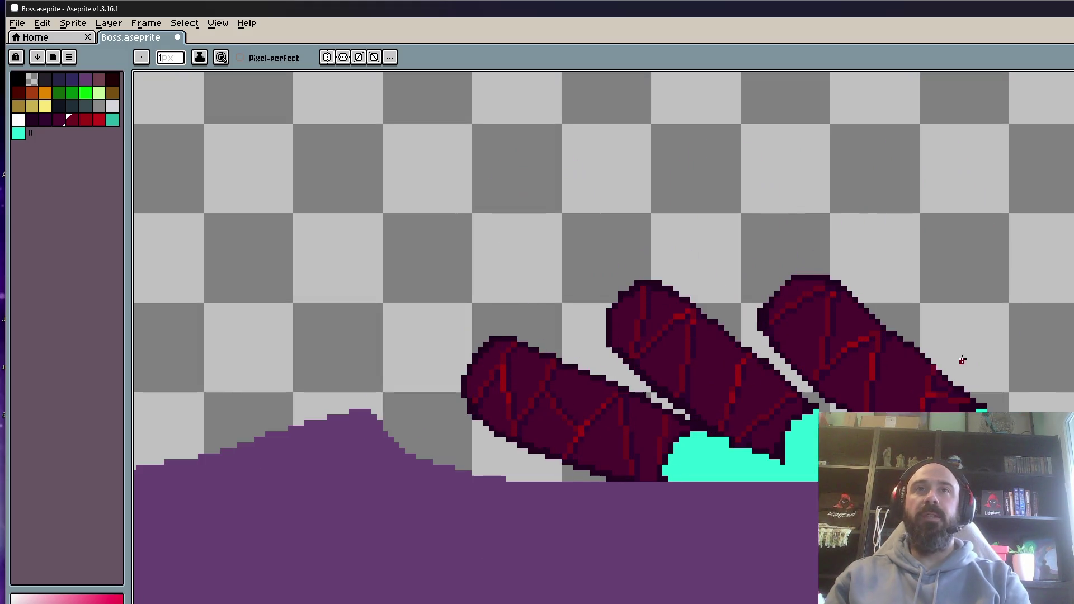
Add a bright red pixel extending the vein at the top of the rightmost leg segment.
scroll(962, 360, up, 1)
scroll(772, 281, up, 1)
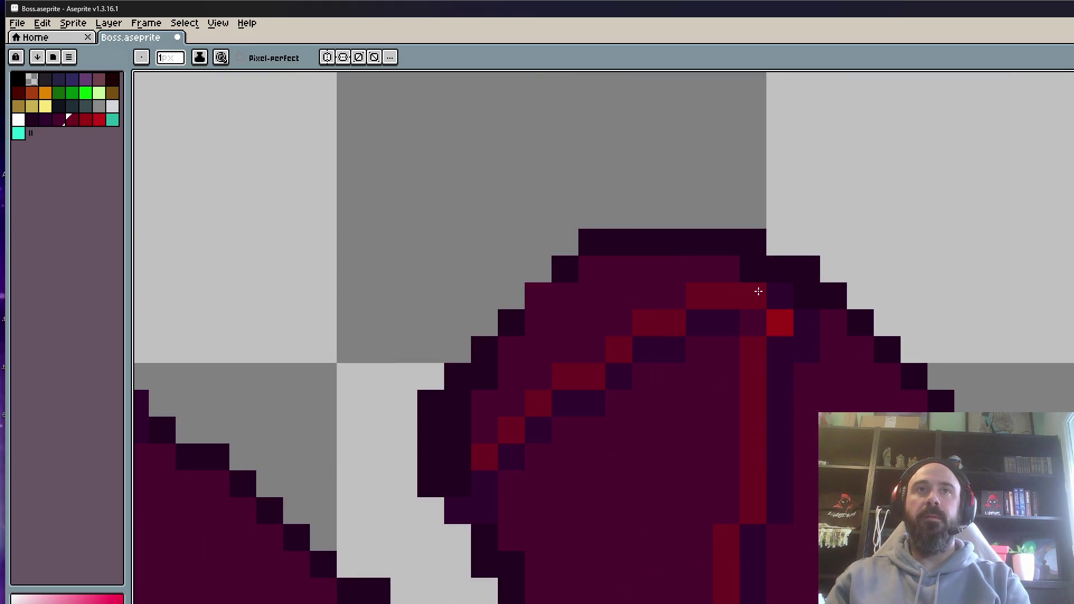
scroll(766, 288, down, 1)
scroll(750, 263, up, 1)
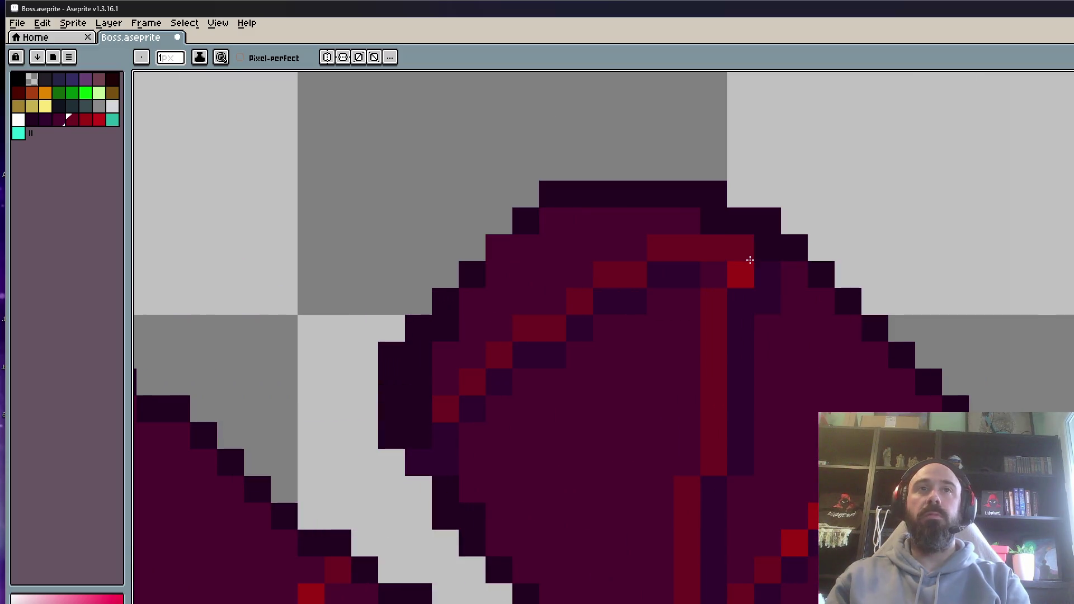
click(730, 274)
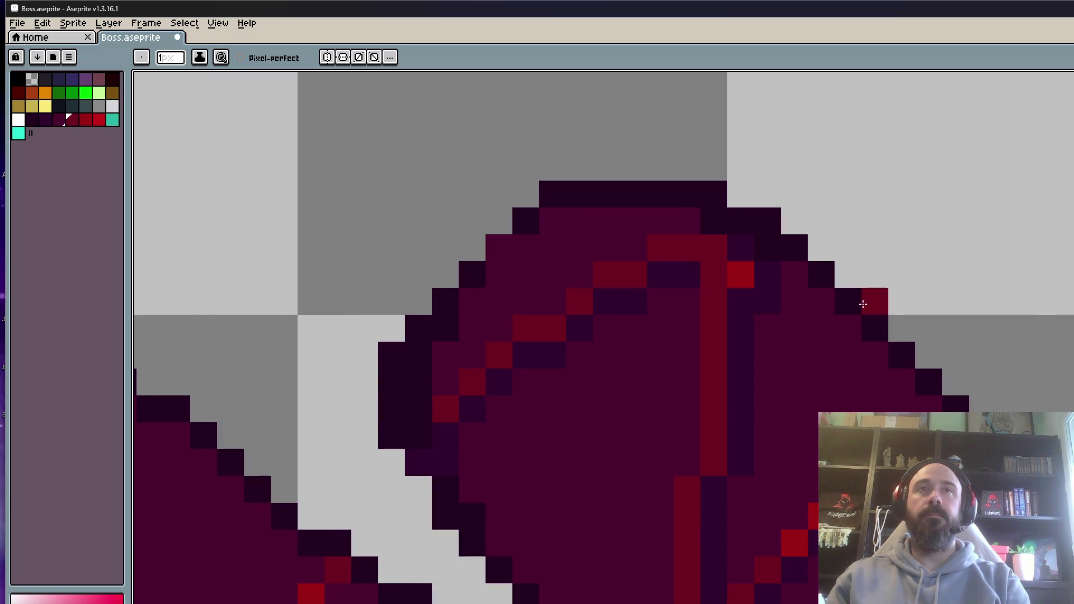
key(v)
key(b)
scroll(887, 284, down, 1)
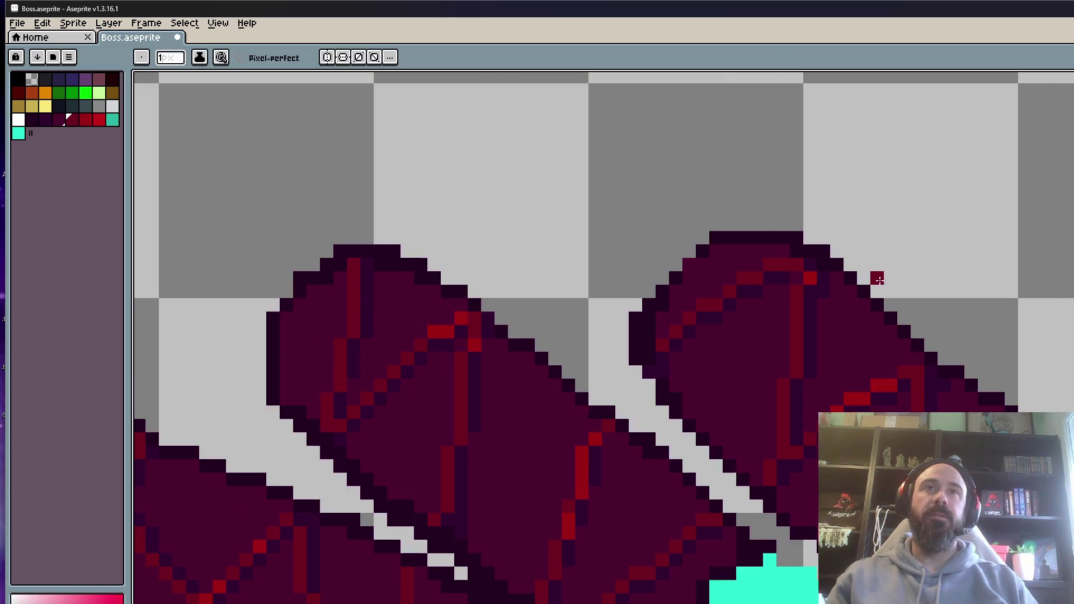
scroll(808, 266, up, 1)
key(v)
key(b)
Sample a colour from the rightmost leg segment.
scroll(834, 280, down, 2)
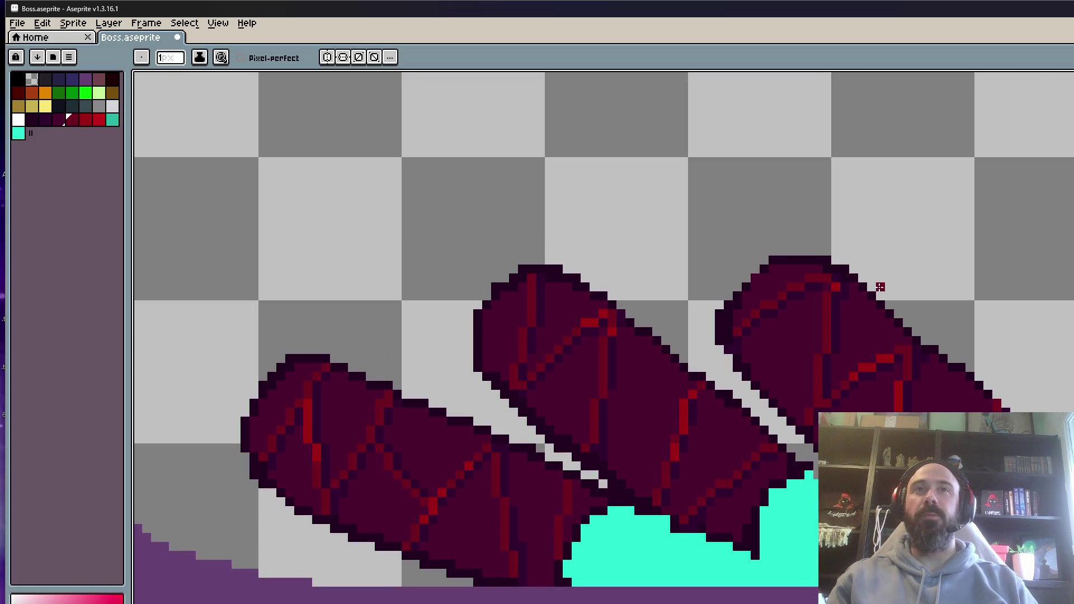
scroll(880, 287, down, 2)
scroll(852, 287, up, 3)
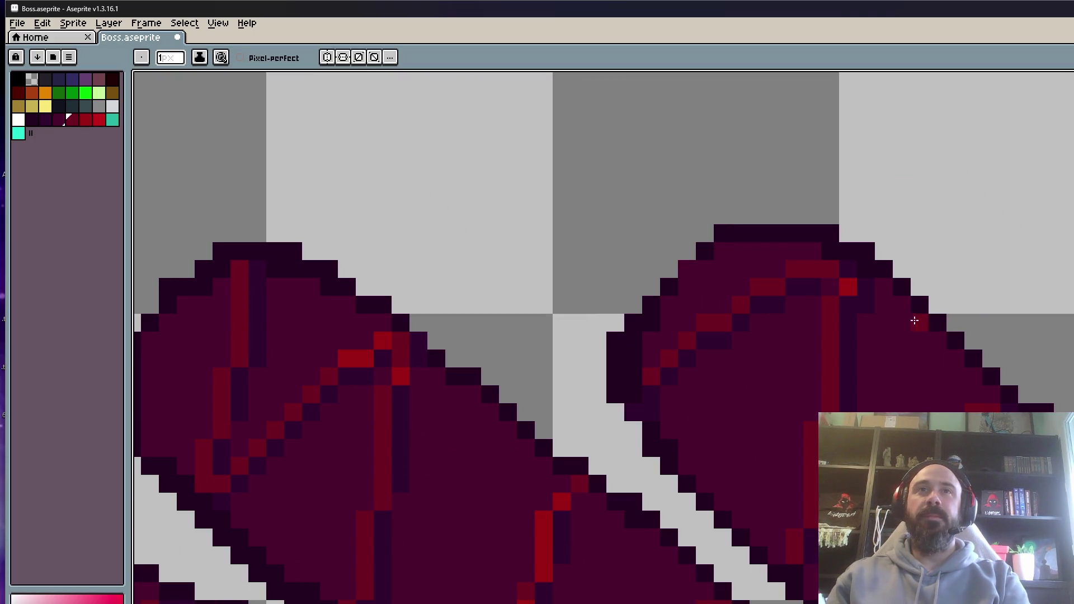
scroll(889, 305, up, 3)
alt+click(833, 299)
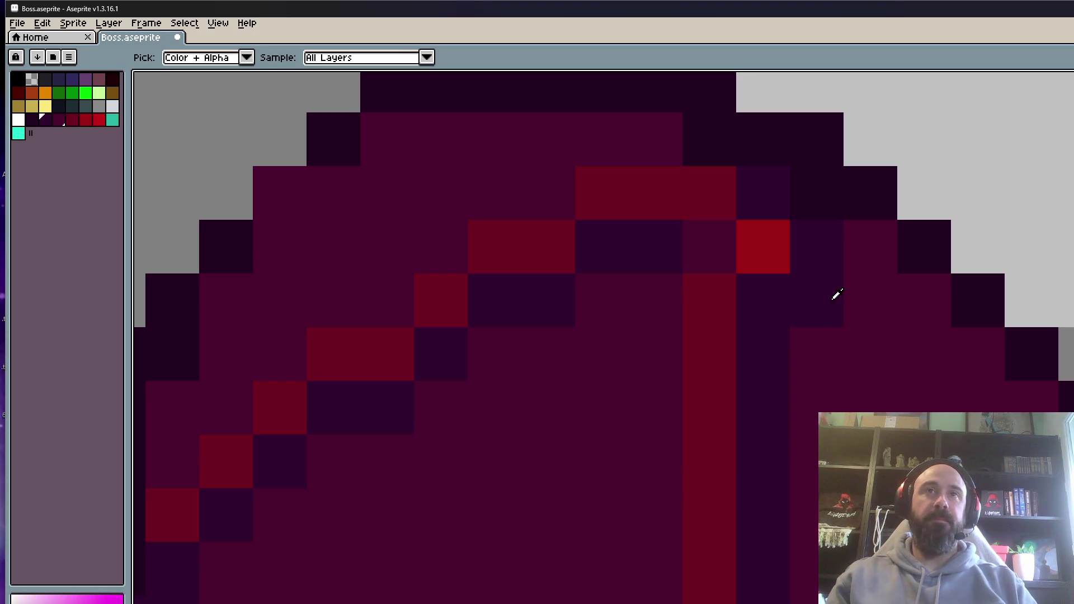
scroll(750, 261, down, 4)
scroll(841, 385, down, 3)
scroll(841, 385, up, 3)
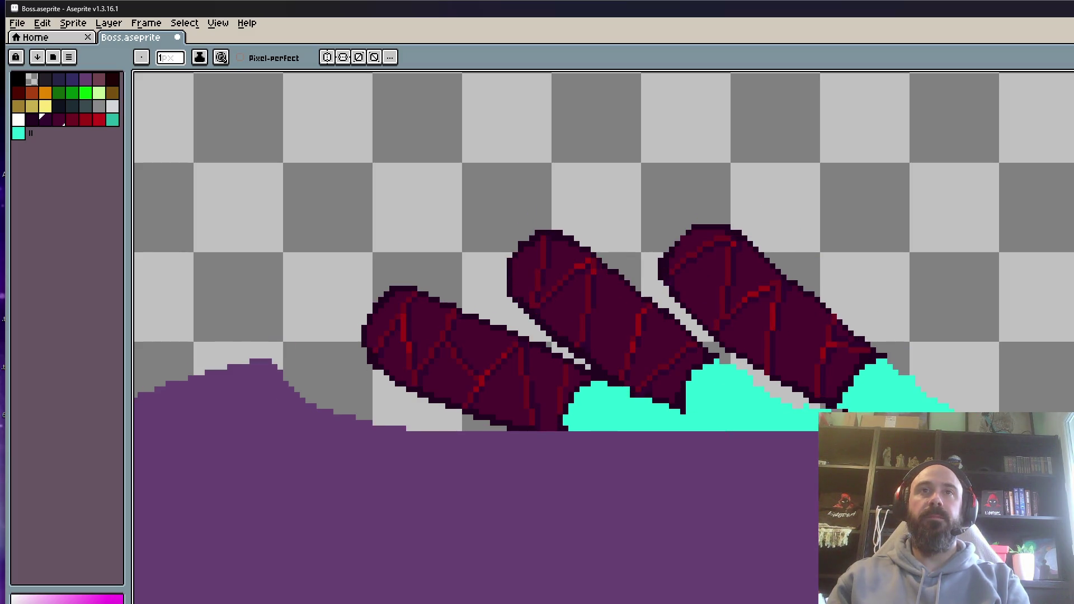
scroll(896, 242, up, 4)
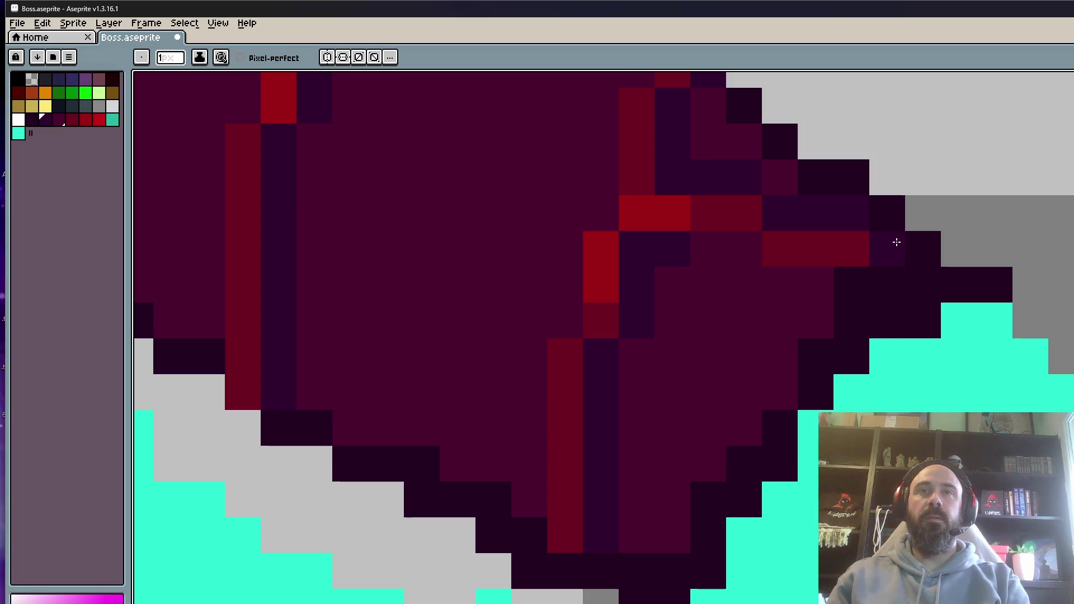
scroll(912, 282, down, 3)
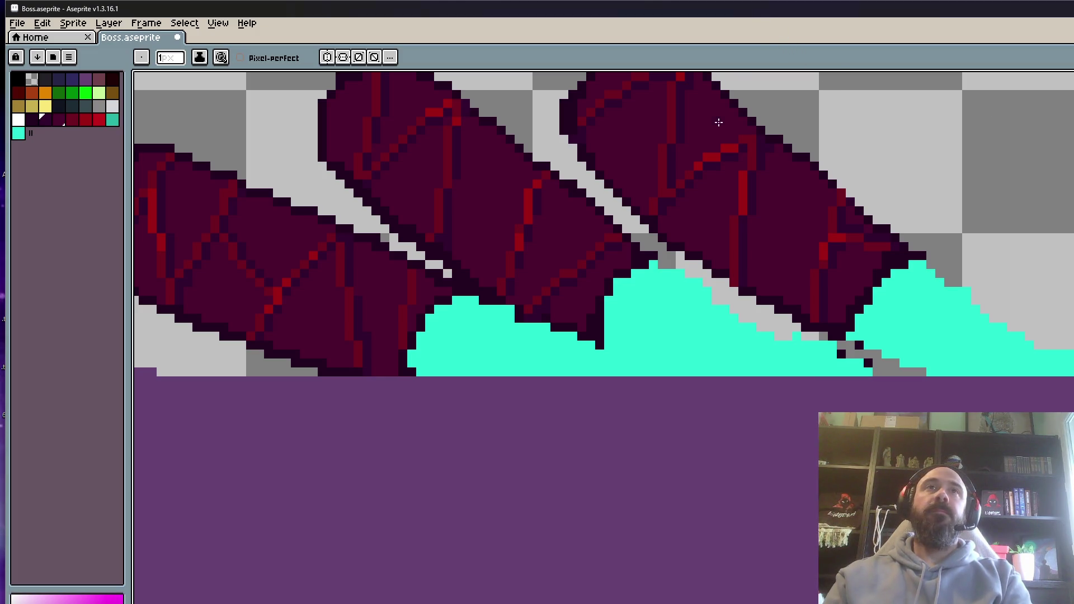
Pick the dark outline colour and darken pixels along the leg segment's edge.
scroll(676, 132, down, 3)
scroll(684, 205, up, 2)
scroll(684, 205, up, 4)
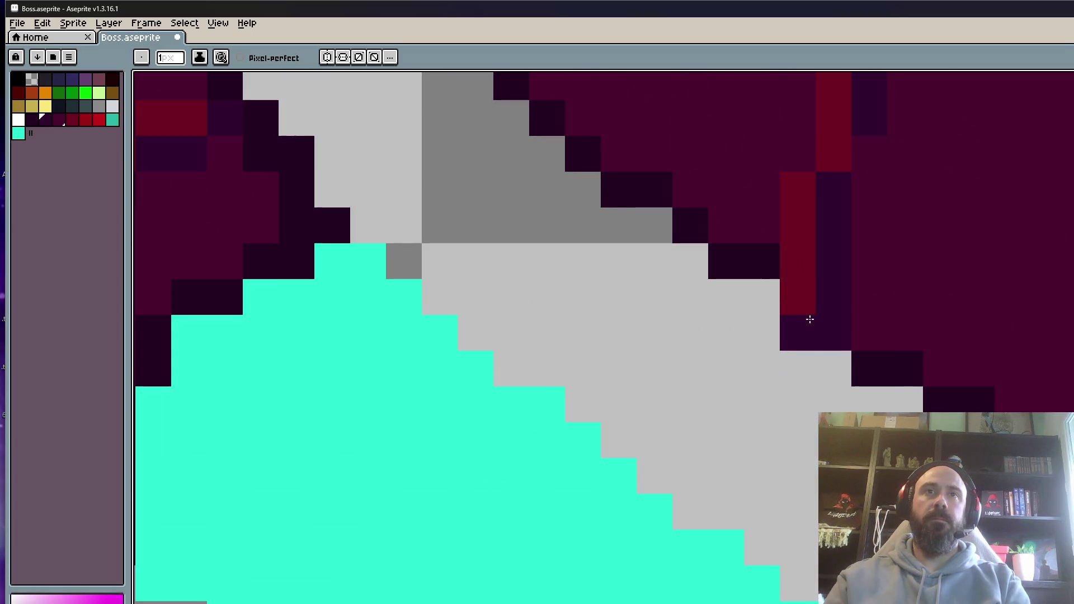
click(810, 318)
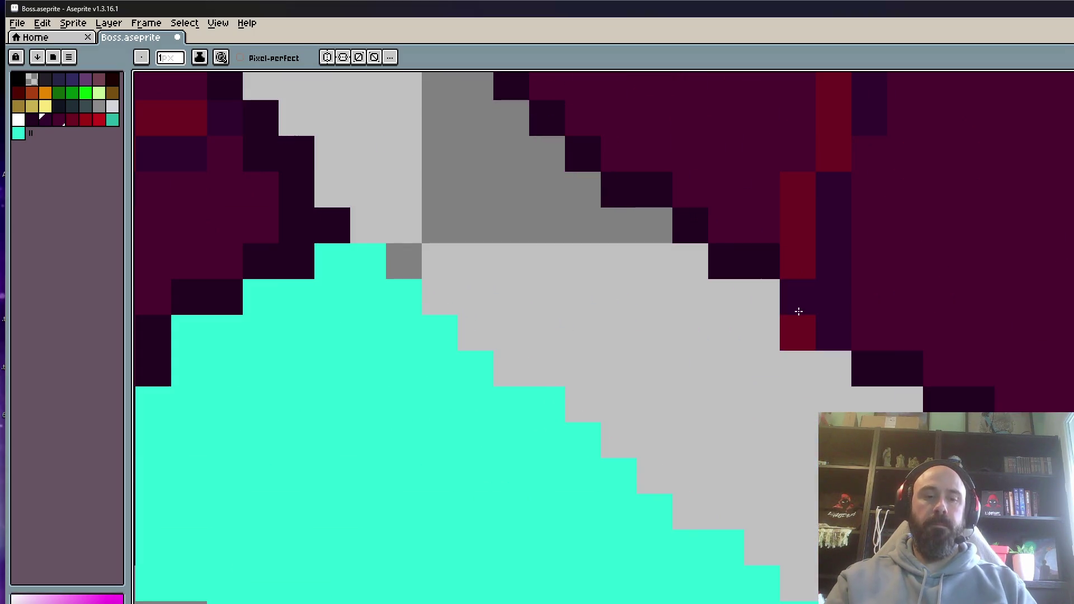
alt+click(779, 252)
click(777, 289)
click(794, 331)
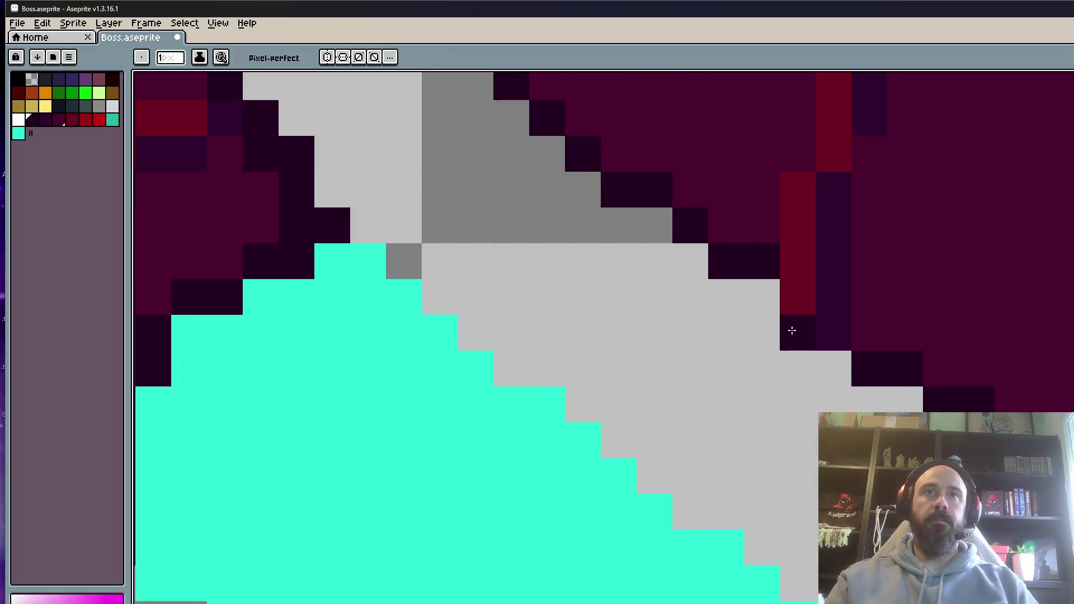
click(831, 367)
click(772, 302)
Undo the last two outline pixels and repaint them in corrected spots.
key(ctrl+z)
key(ctrl+z)
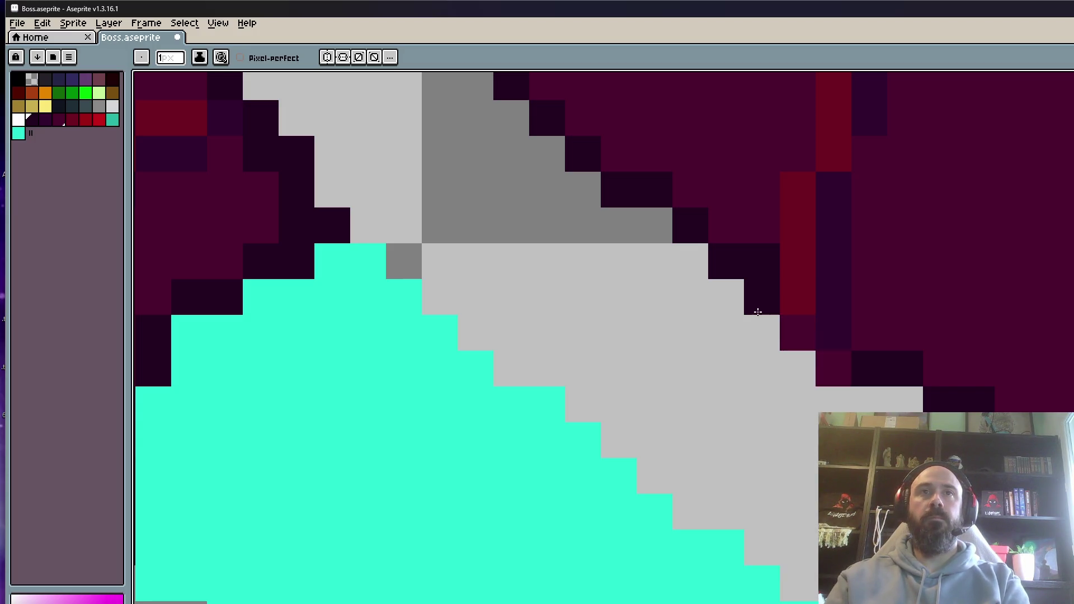
key(ctrl+z)
click(772, 290)
click(833, 333)
Preview the sprite's other animation frames.
scroll(944, 400, down, 3)
key(Return)
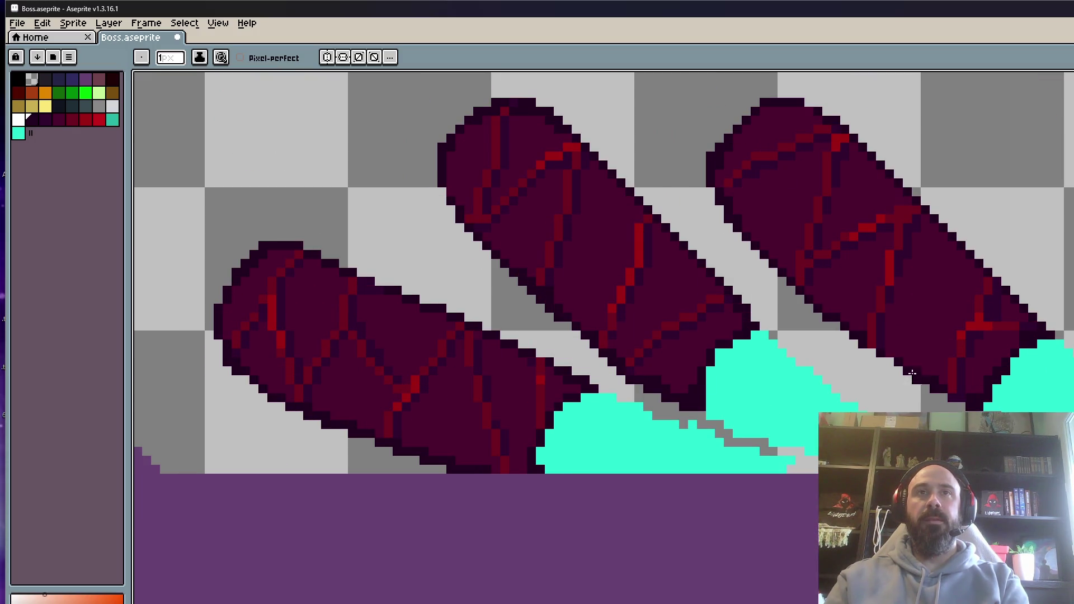
scroll(912, 373, up, 1)
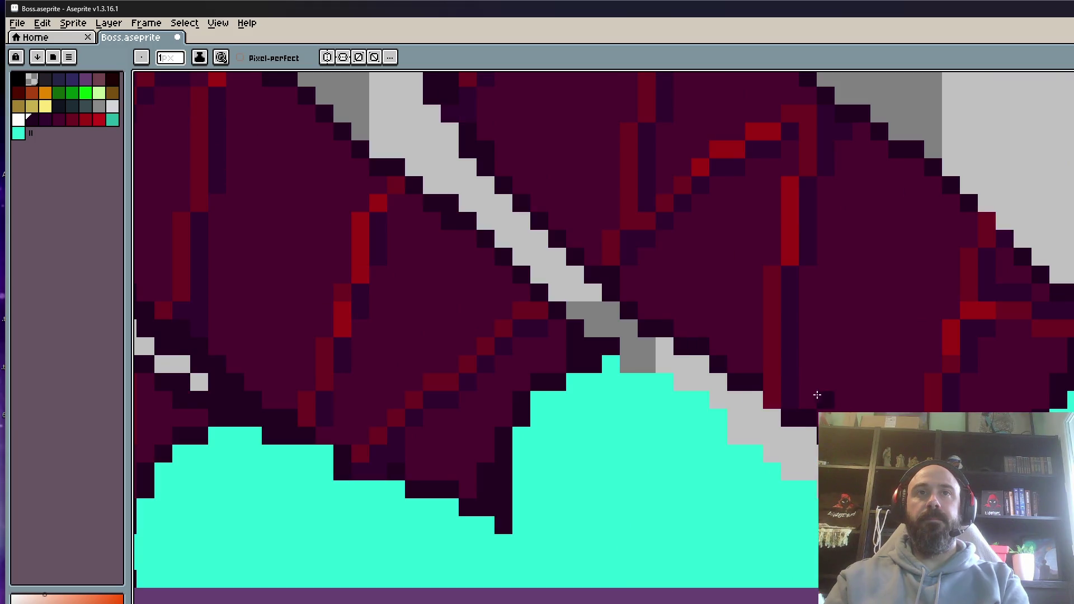
scroll(771, 406, down, 2)
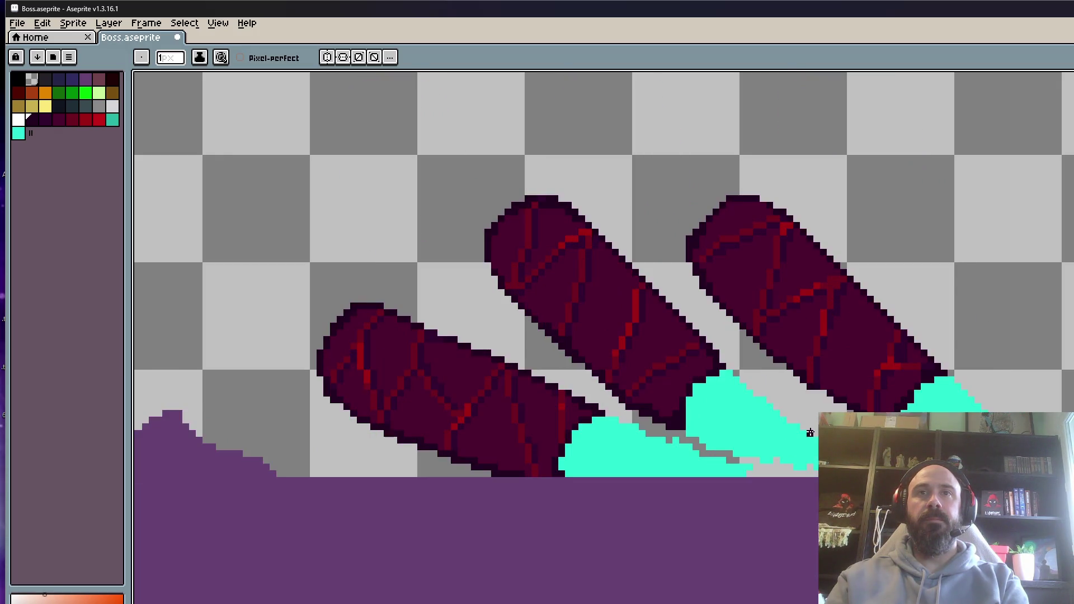
scroll(621, 440, up, 1)
scroll(621, 439, down, 3)
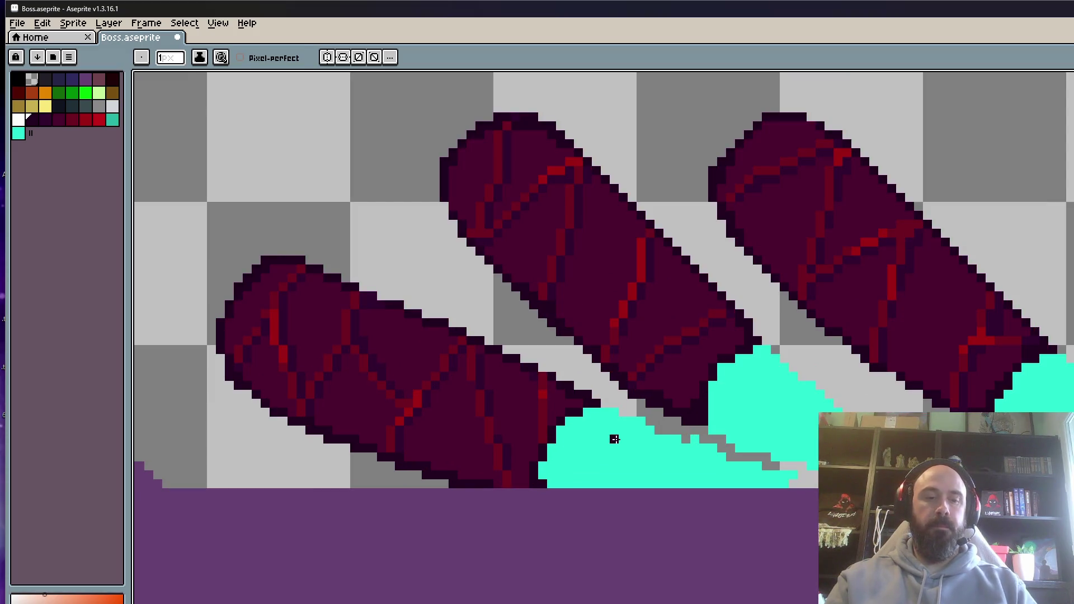
key(i)
scroll(720, 408, up, 2)
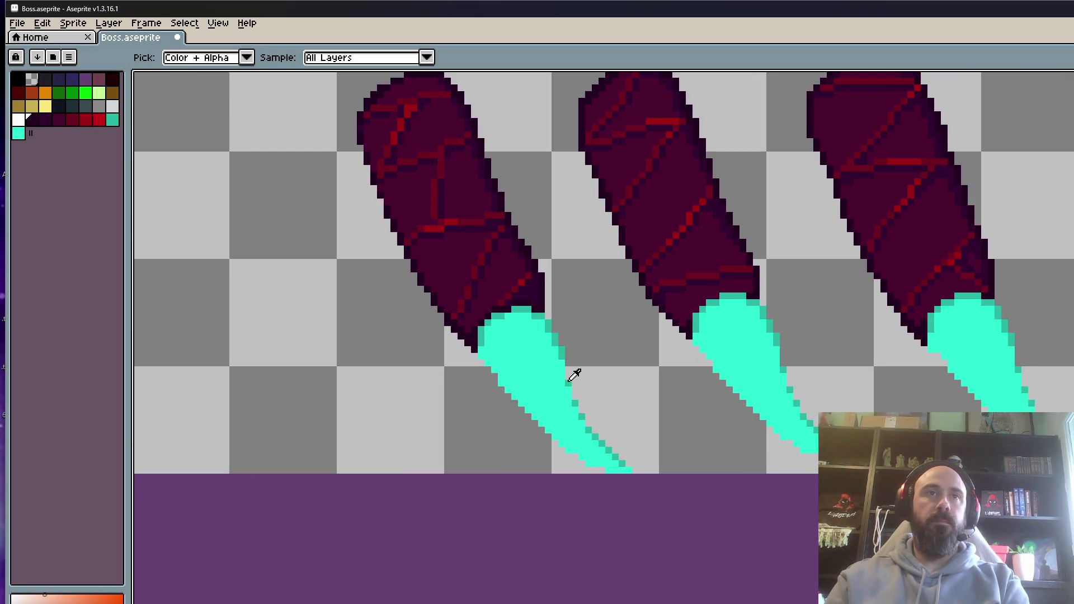
Pick the cyan claw colour and add teal pixels up along the claw edge.
click(571, 378)
key(b)
scroll(576, 436, up, 3)
drag(627, 490, 628, 508)
click(645, 526)
click(646, 473)
click(664, 418)
click(682, 400)
click(664, 436)
Shade the upper claw edge with two darker teal pixels.
click(700, 401)
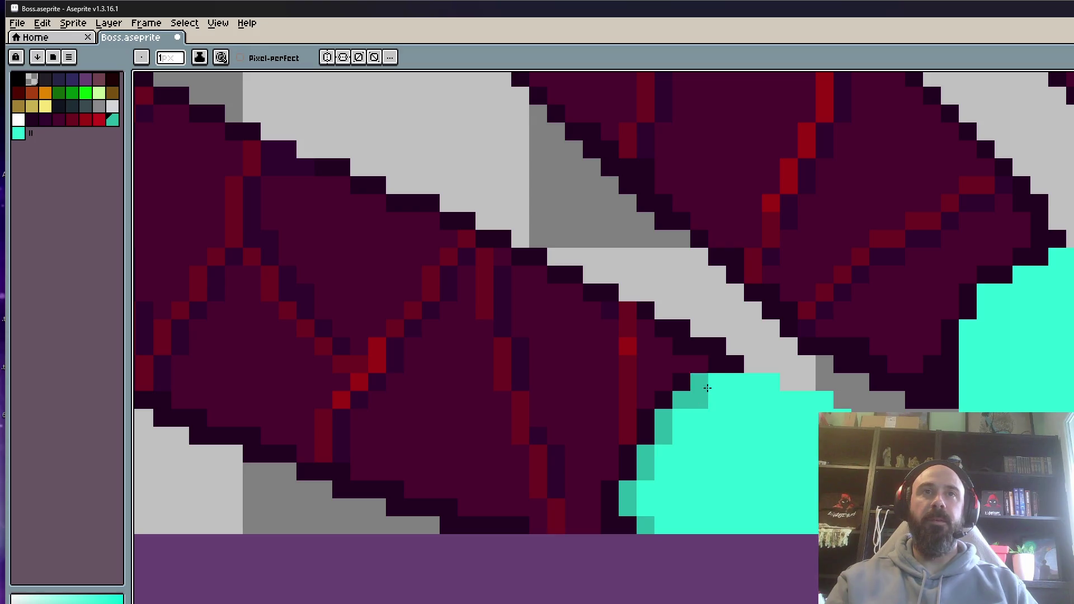
click(717, 383)
scroll(717, 383, down, 3)
scroll(794, 352, up, 3)
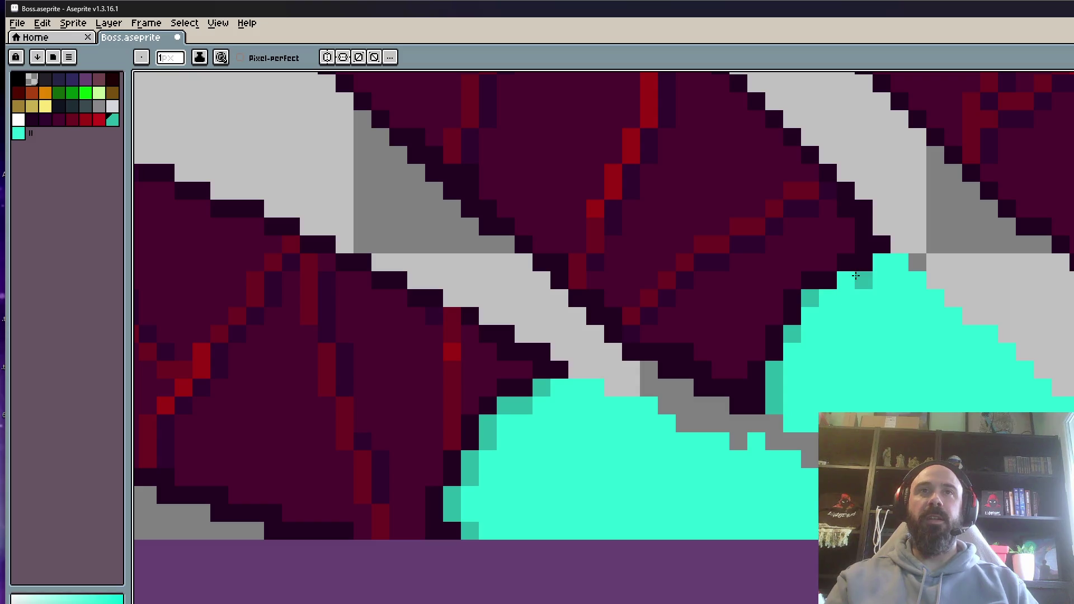
scroll(855, 276, down, 3)
scroll(956, 331, up, 2)
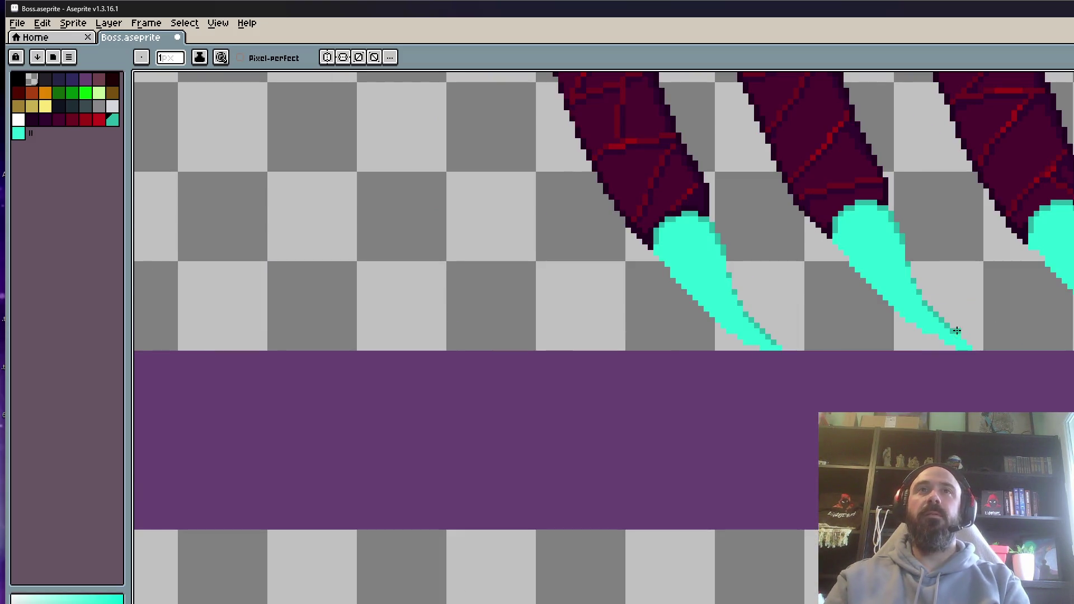
scroll(956, 331, up, 5)
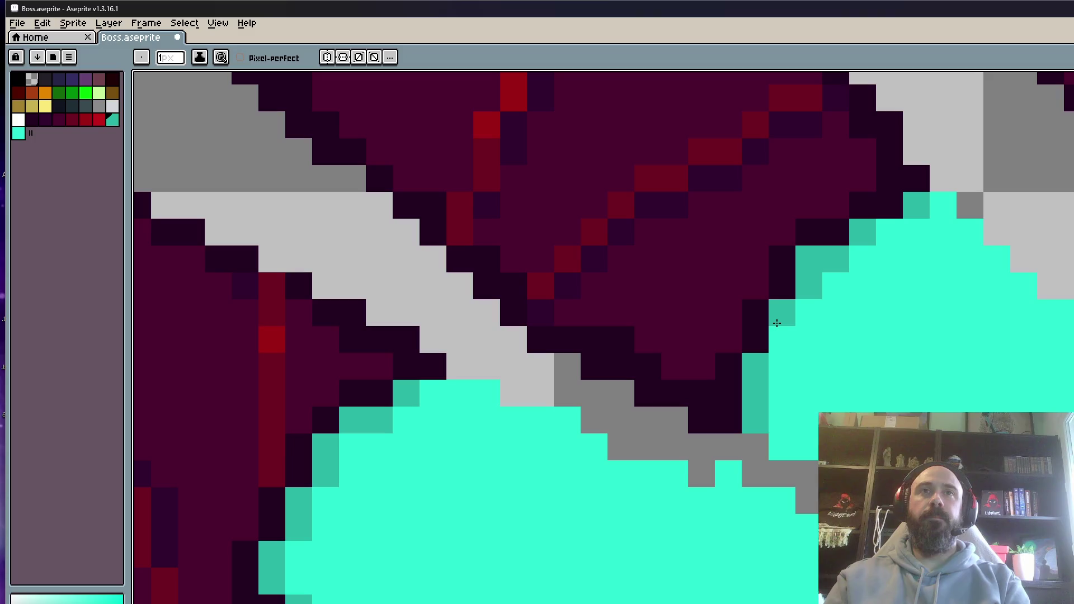
scroll(879, 233, down, 4)
scroll(867, 234, up, 3)
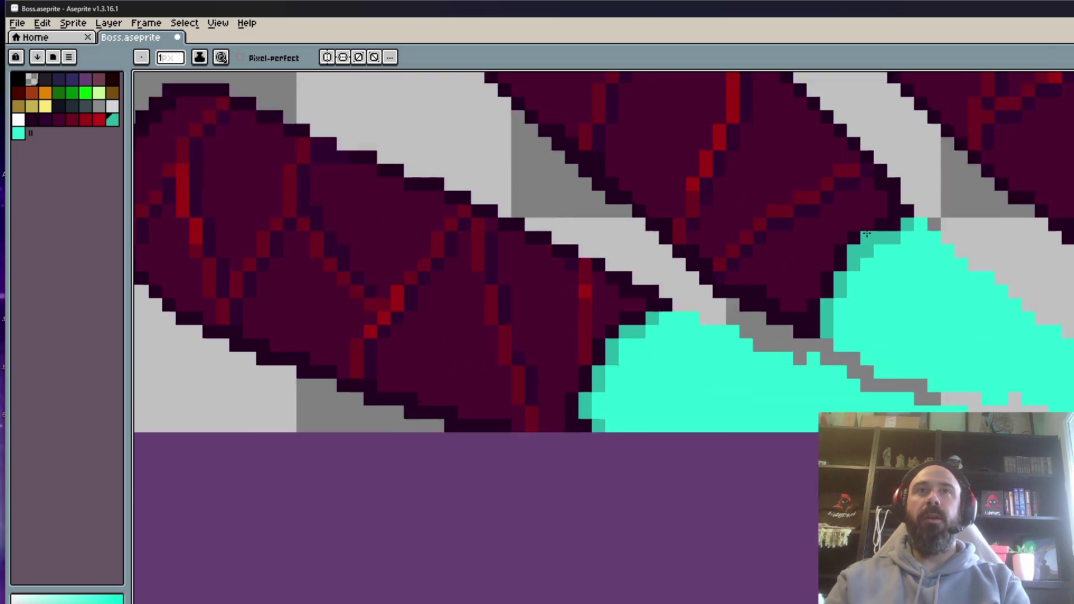
scroll(866, 234, up, 2)
Pick the dark maroon and draw a dark line along the claw's lower edge.
alt+click(859, 231)
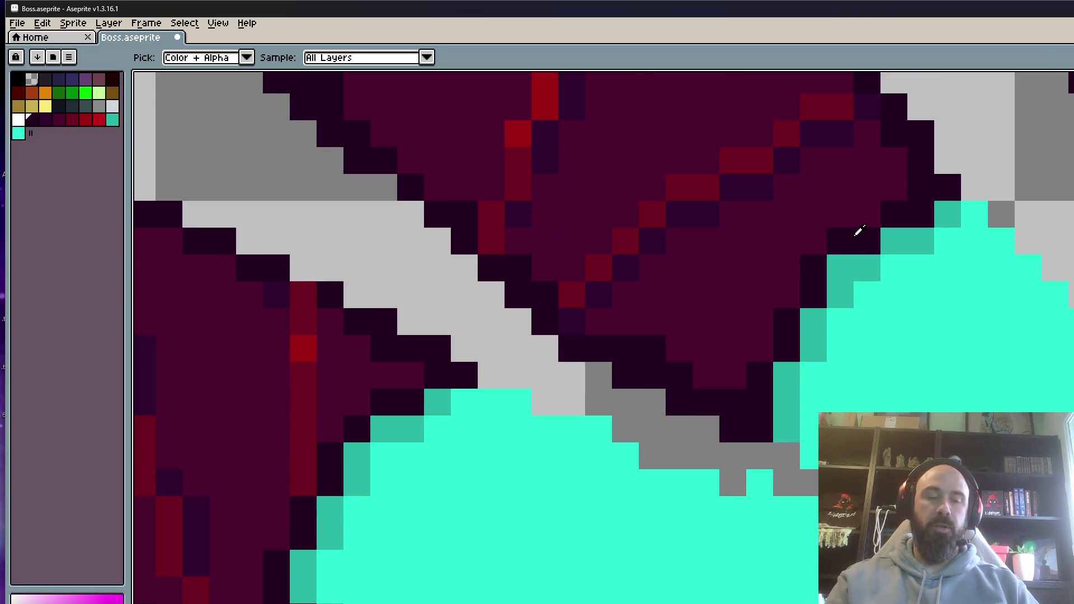
scroll(834, 251, down, 3)
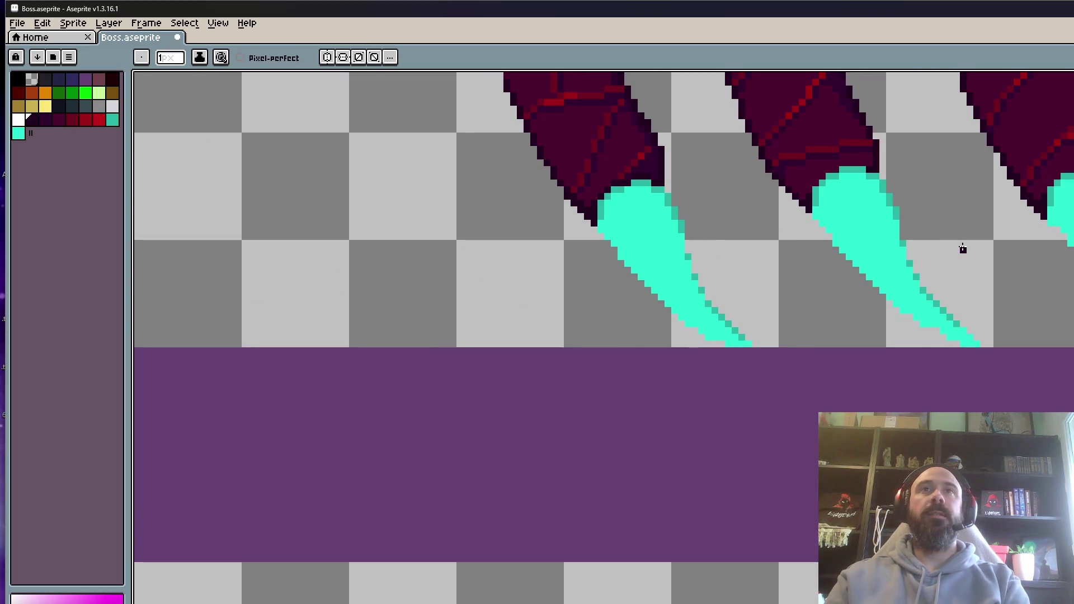
scroll(831, 158, up, 2)
scroll(798, 175, down, 3)
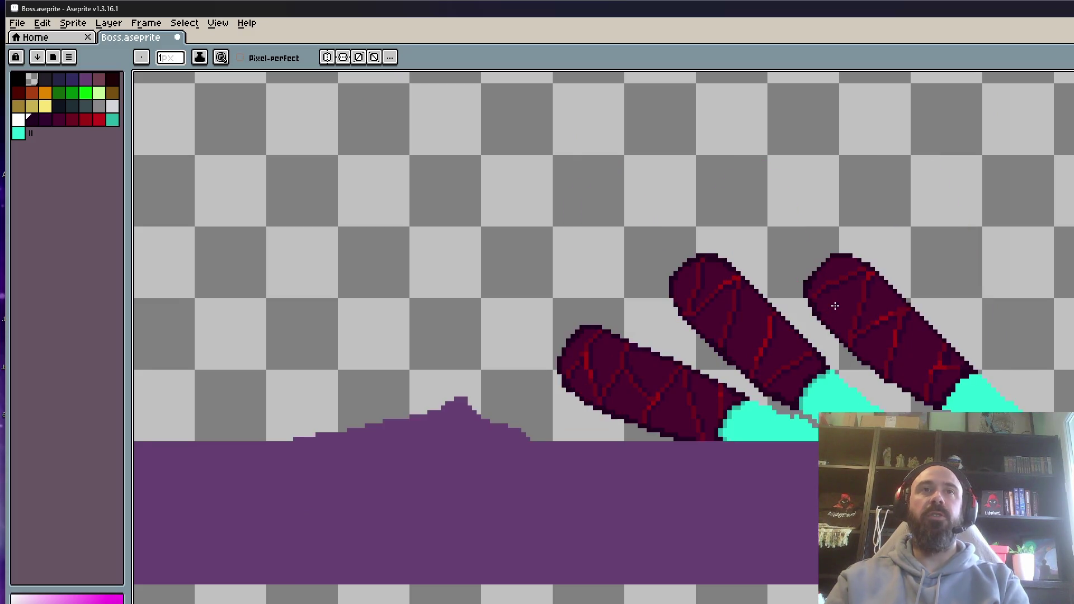
scroll(822, 347, up, 2)
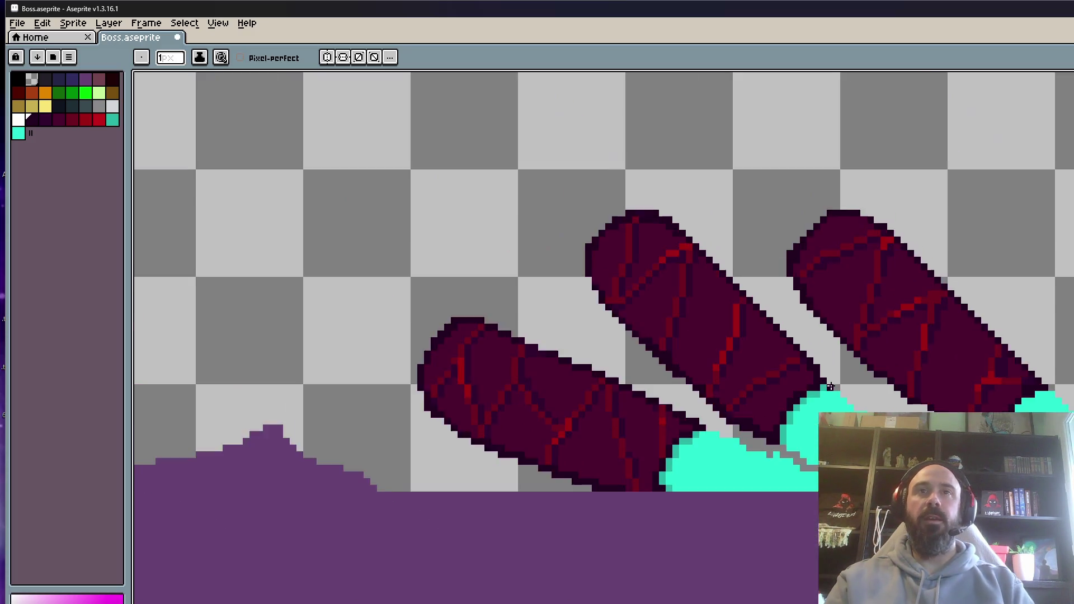
scroll(830, 387, up, 3)
scroll(832, 384, down, 2)
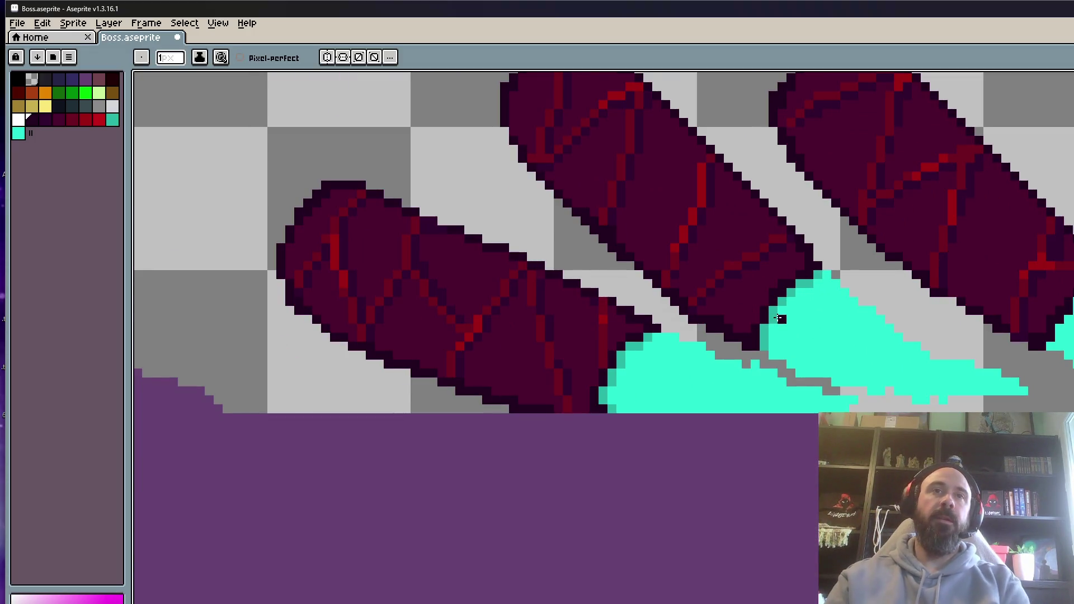
scroll(779, 318, down, 3)
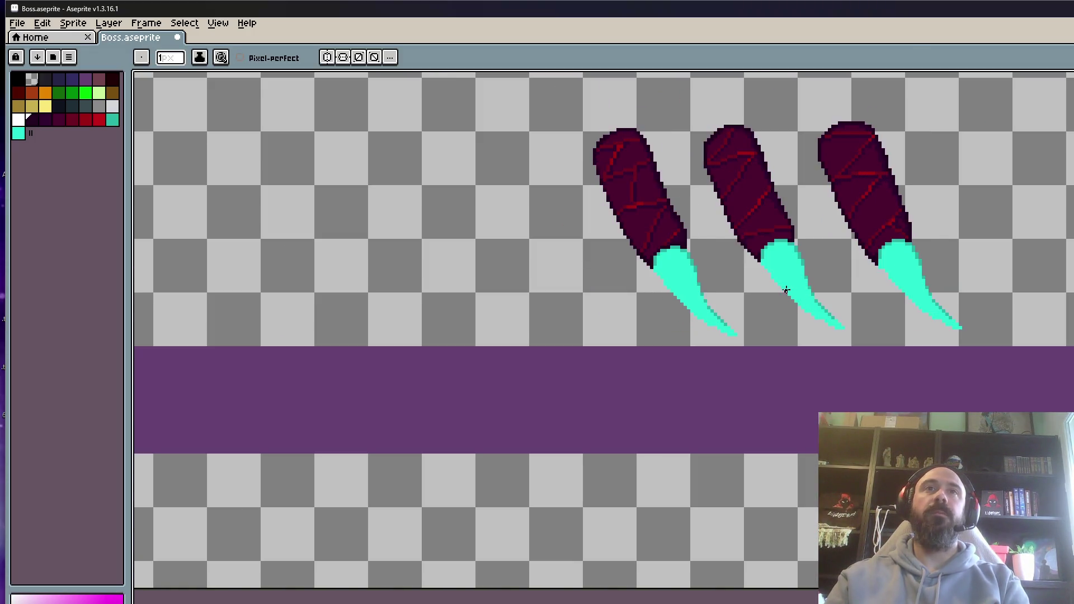
scroll(783, 313, up, 6)
mouse_move(790, 460)
mouse_down()
mouse_move(834, 414)
mouse_move(908, 372)
mouse_move(1000, 372)
mouse_up()
scroll(999, 372, down, 3)
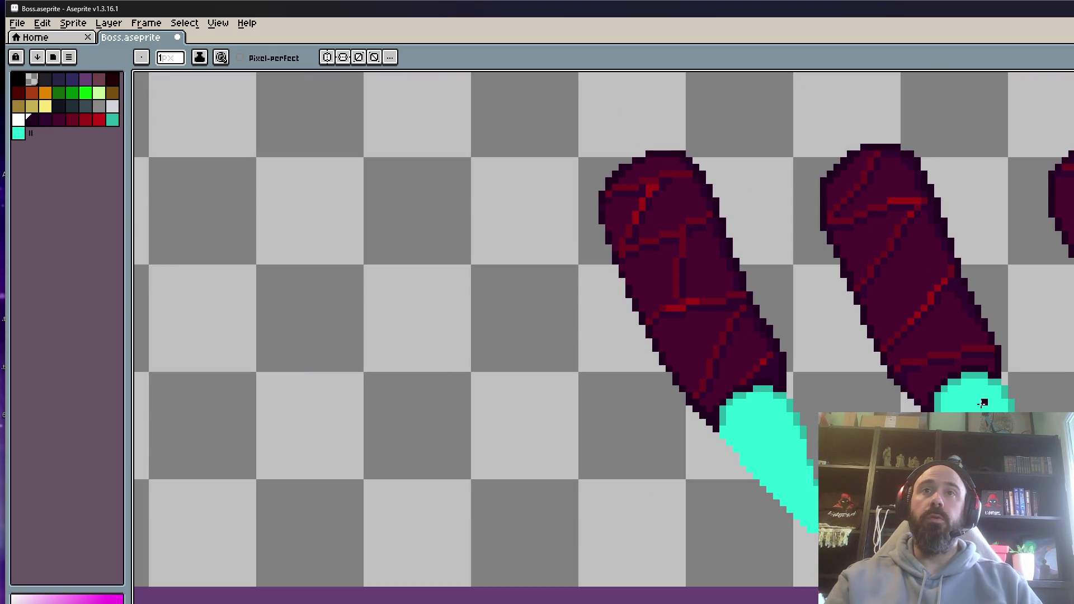
scroll(983, 403, up, 3)
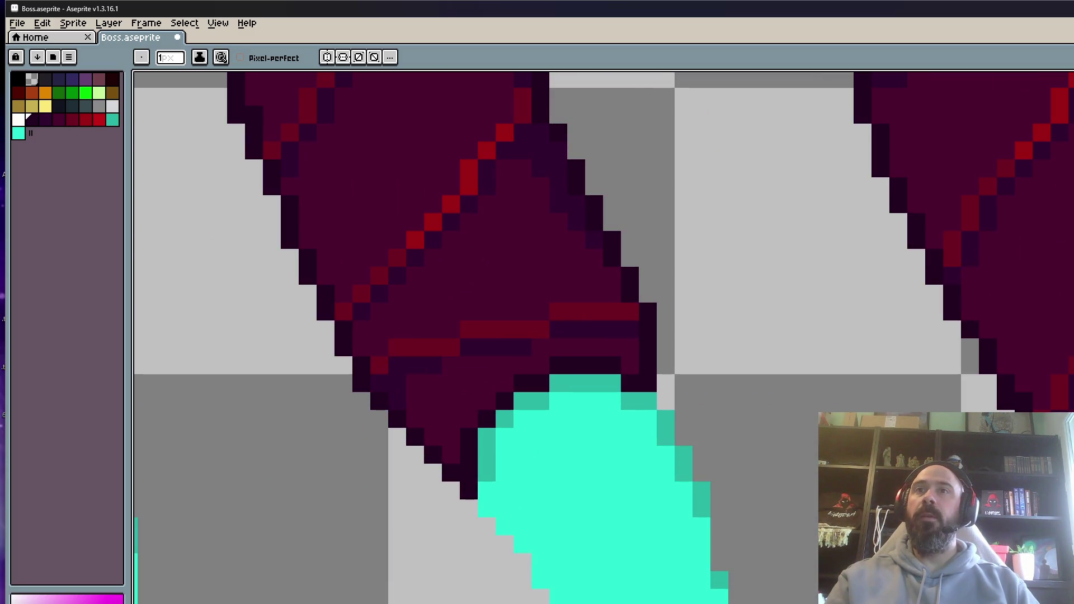
scroll(983, 402, down, 5)
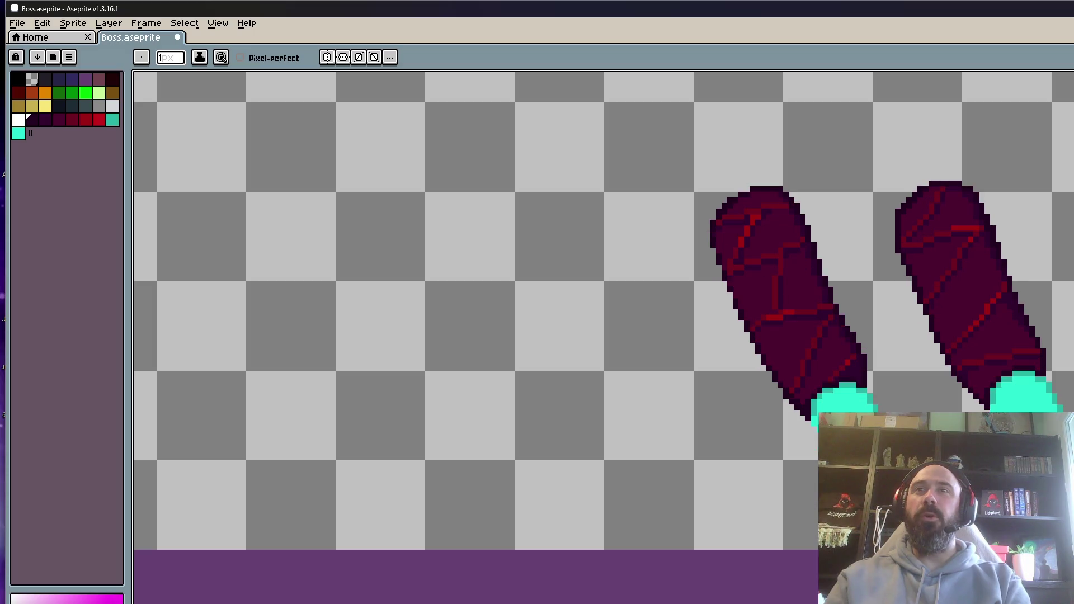
scroll(984, 374, up, 3)
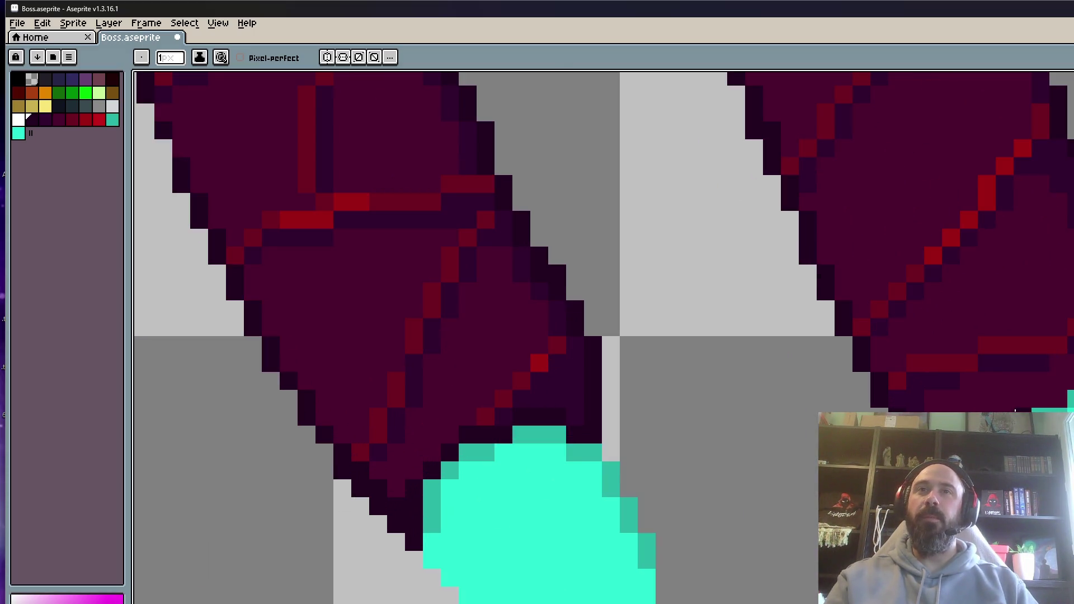
scroll(1057, 393, down, 3)
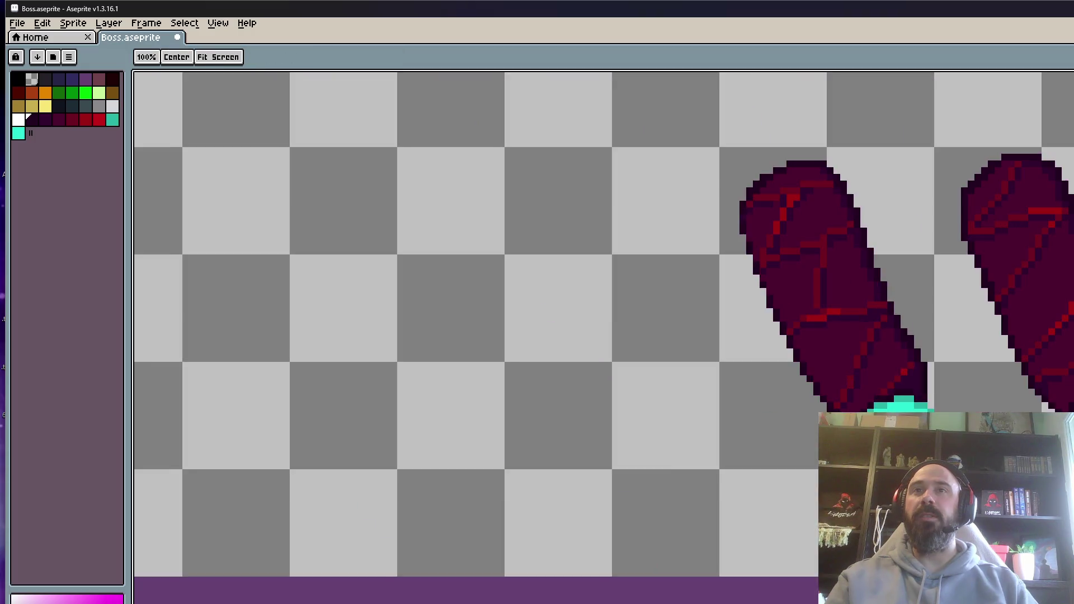
scroll(1058, 393, up, 3)
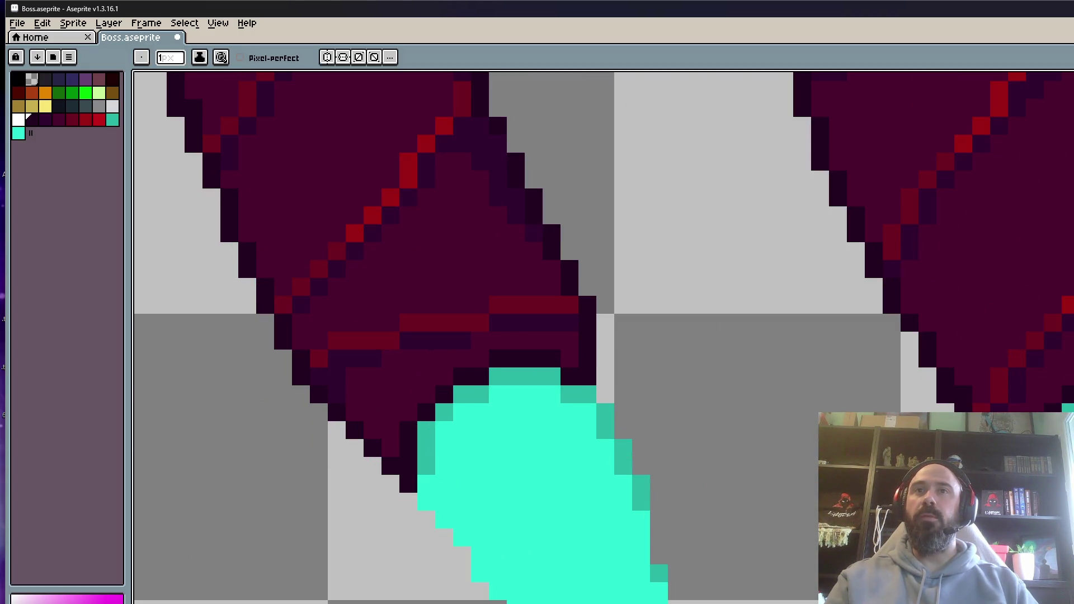
scroll(840, 421, down, 4)
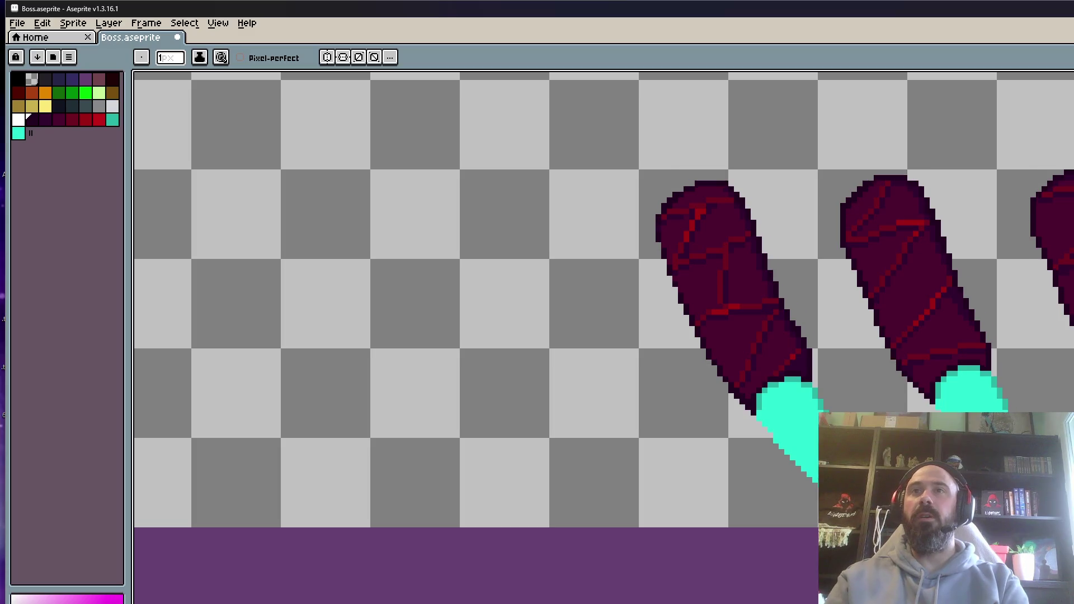
scroll(986, 372, up, 4)
scroll(986, 372, down, 4)
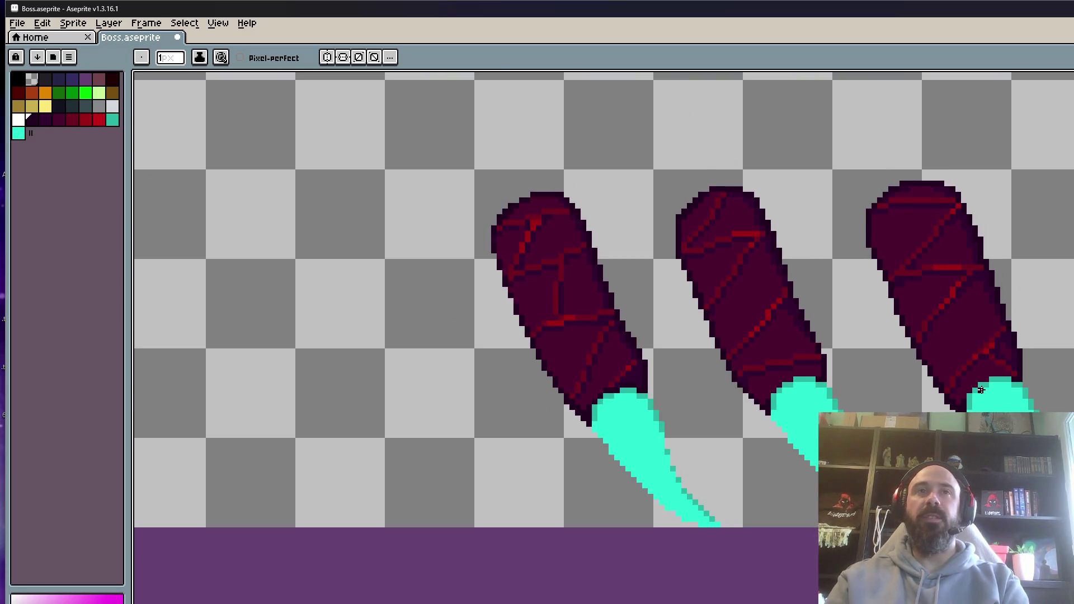
scroll(987, 372, up, 2)
scroll(987, 372, up, 2)
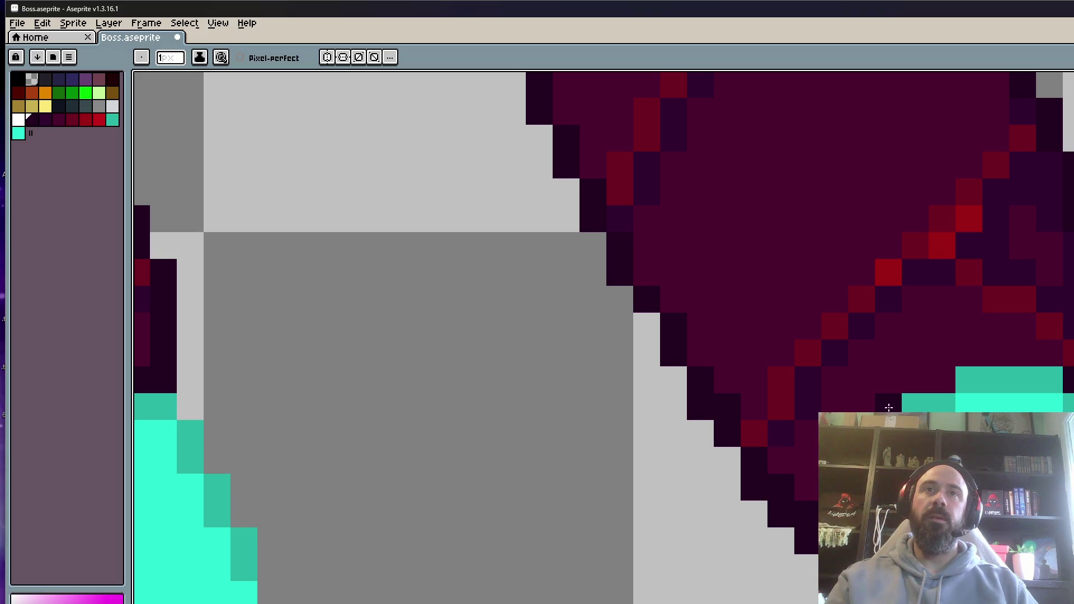
scroll(804, 355, down, 4)
scroll(654, 408, up, 4)
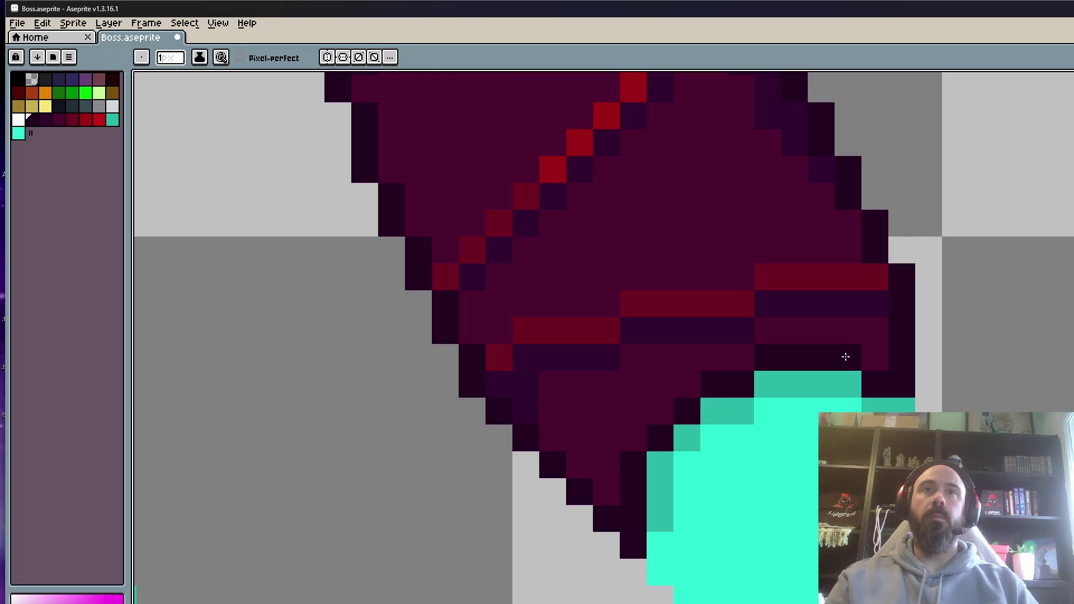
scroll(831, 390, down, 3)
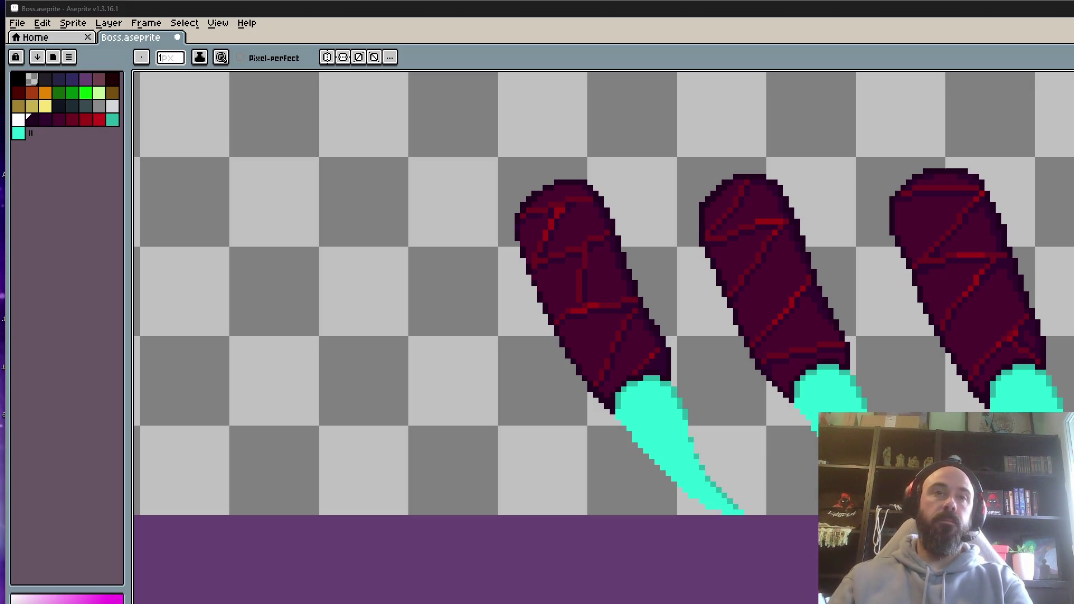
Zoom the view out to check the three leg segments and their cyan claw tips.
scroll(690, 376, down, 1)
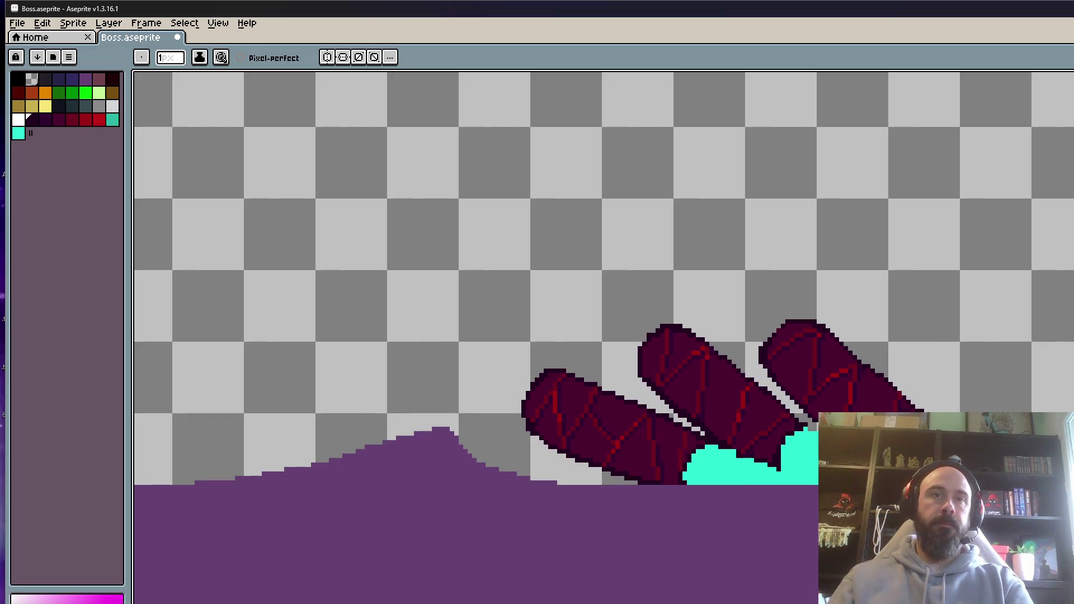
Zoom in and carve a gap between the overlapping cyan claw tips.
scroll(726, 495, up, 2)
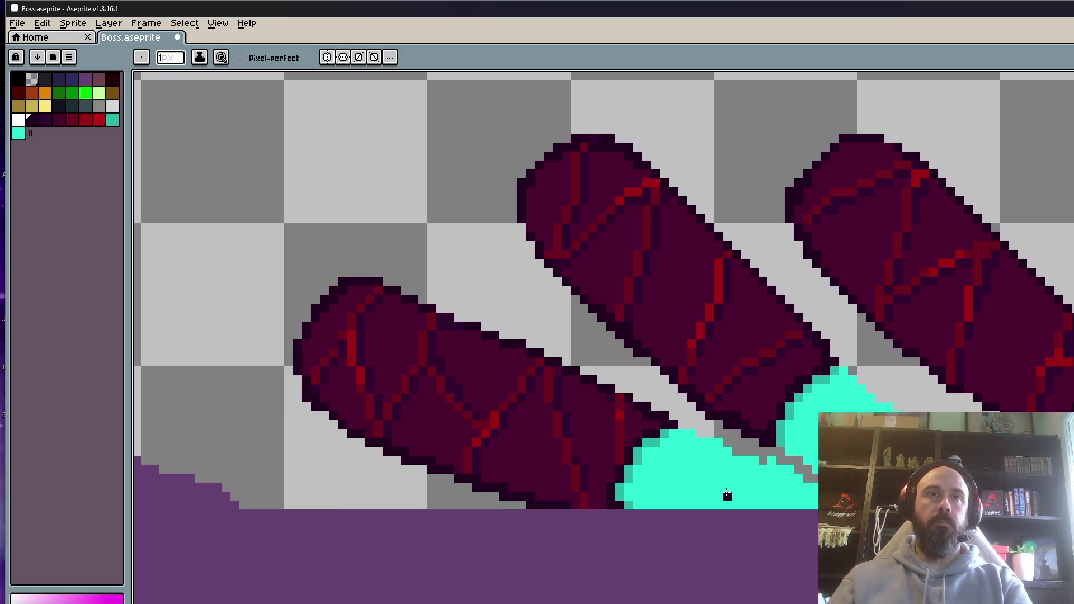
scroll(837, 501, up, 1)
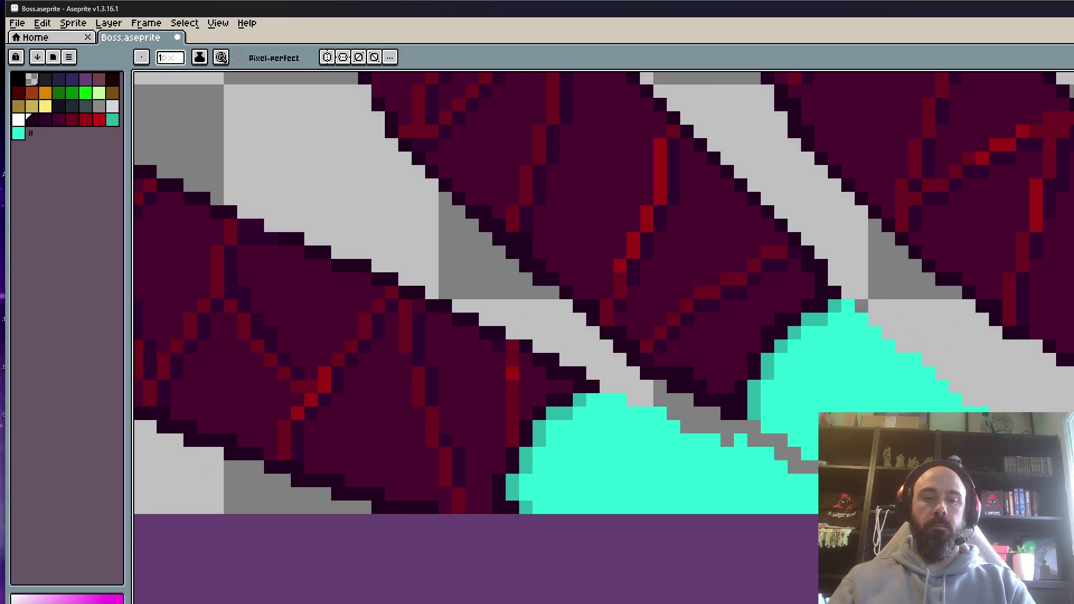
scroll(714, 468, up, 1)
mouse_move(731, 420)
mouse_down()
mouse_move(703, 424)
mouse_move(778, 448)
mouse_up()
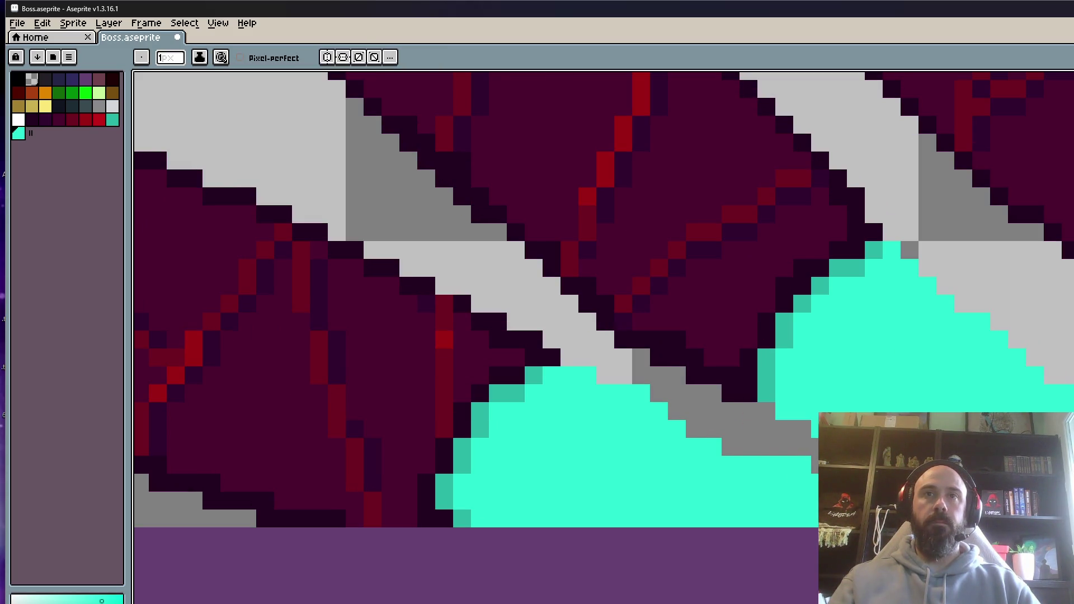
scroll(923, 518, down, 3)
scroll(856, 497, up, 2)
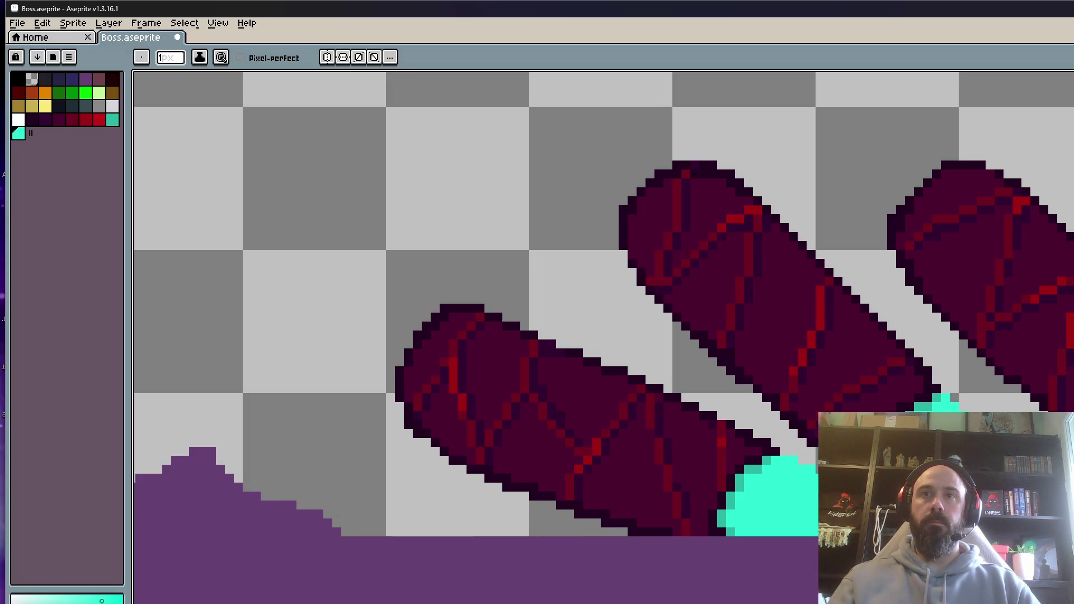
scroll(1063, 486, down, 2)
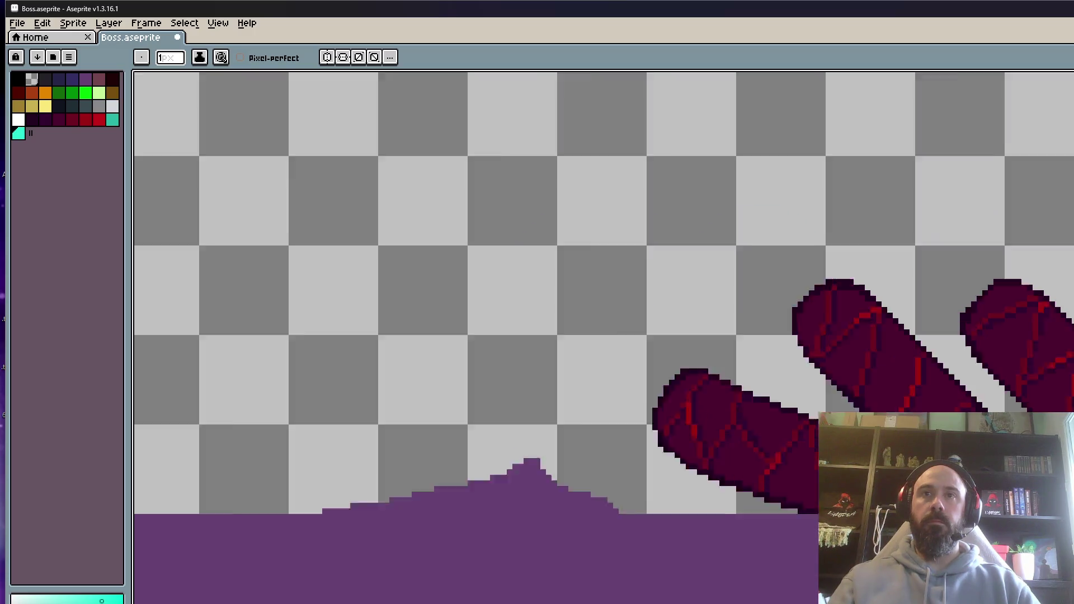
scroll(1049, 535, up, 2)
scroll(392, 543, down, 1)
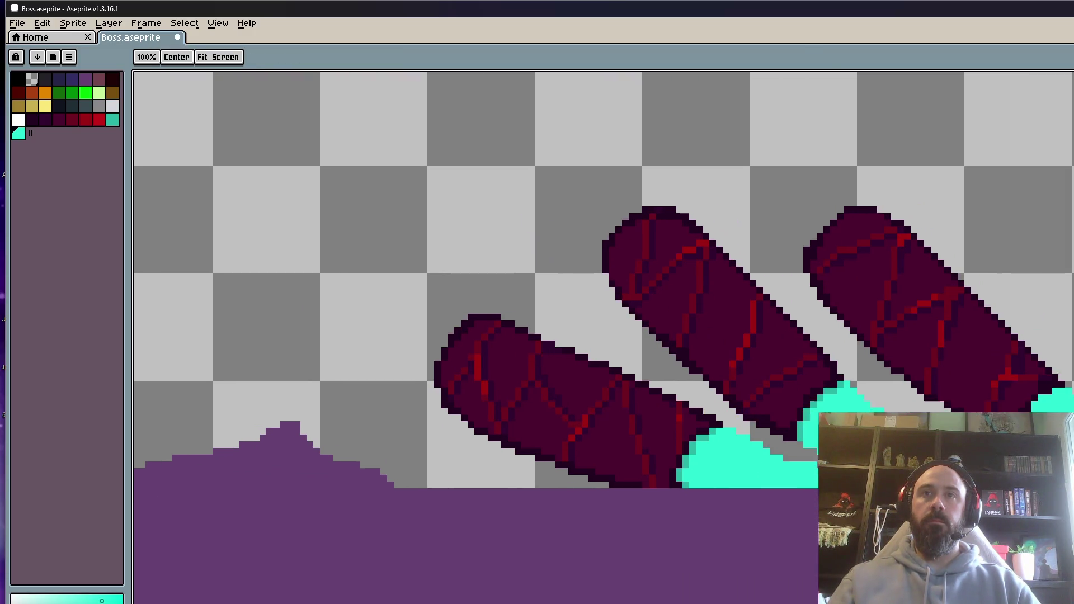
scroll(528, 410, up, 2)
scroll(528, 410, down, 2)
scroll(956, 451, up, 3)
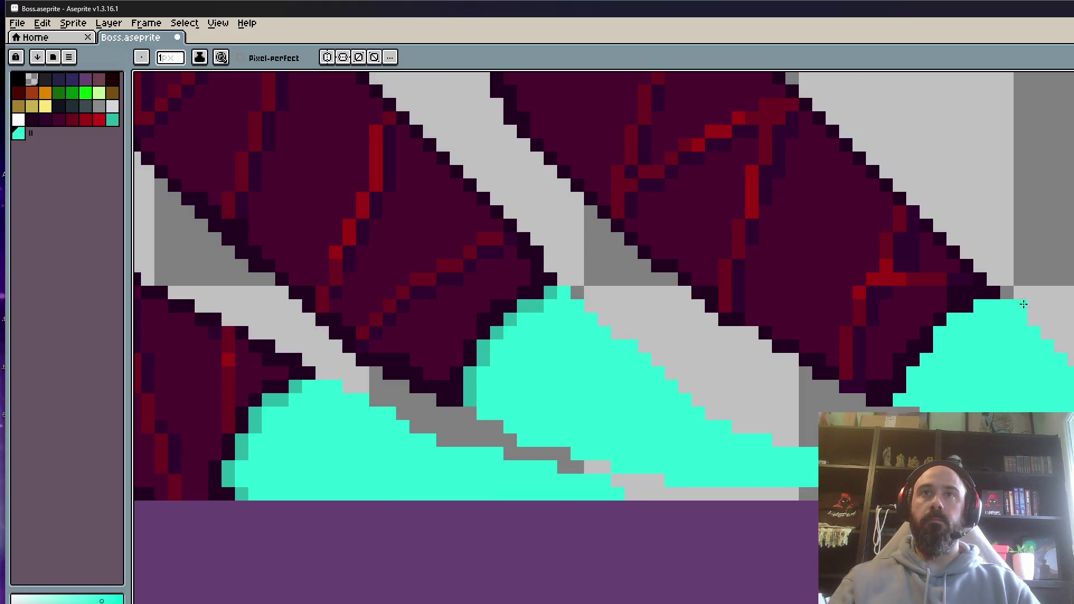
Bring the other claw tips into view and nudge a selected piece of claw tip into place.
drag(1039, 326, 982, 325)
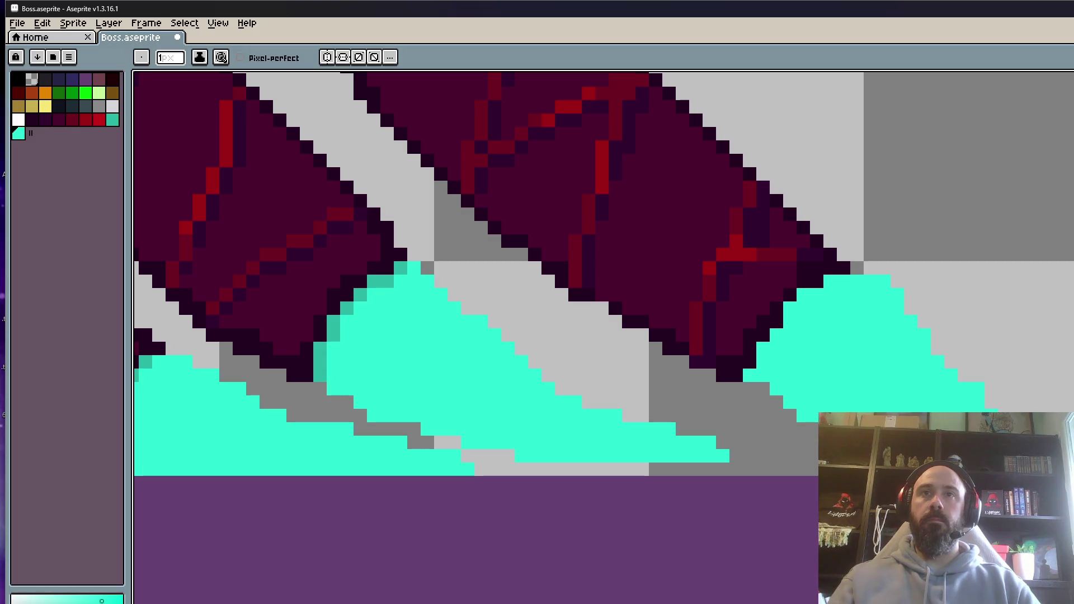
scroll(988, 413, down, 6)
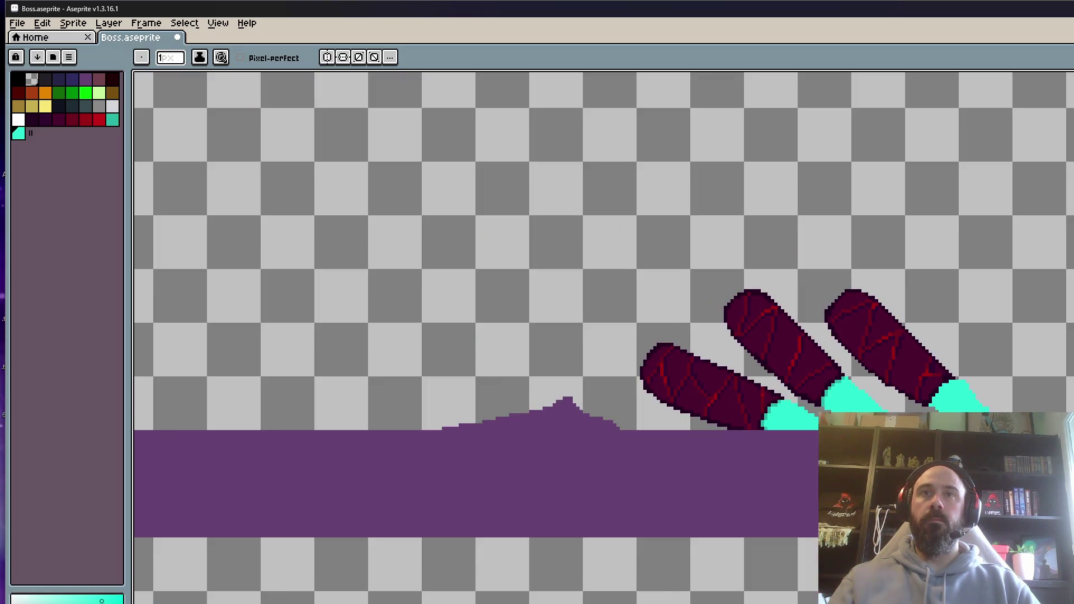
scroll(951, 369, up, 4)
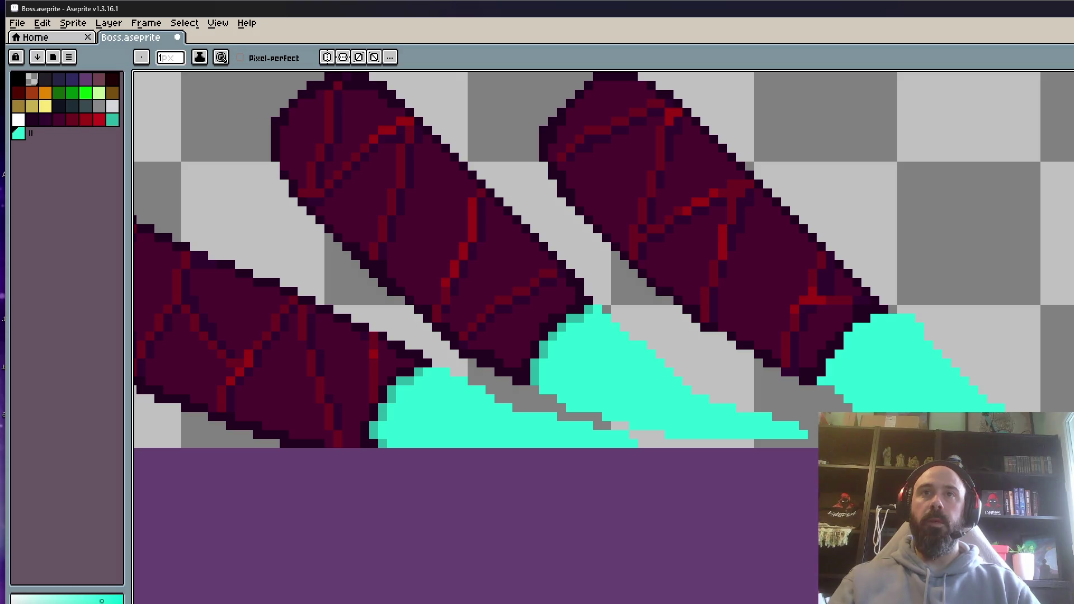
scroll(934, 349, down, 4)
scroll(970, 358, up, 4)
scroll(970, 358, down, 4)
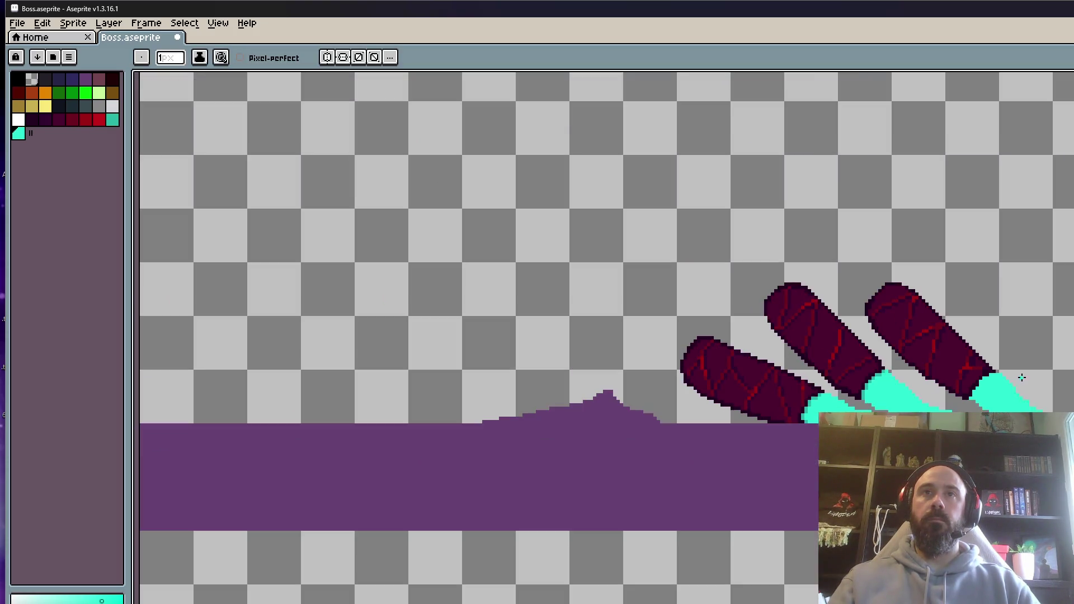
scroll(970, 399, up, 4)
scroll(970, 400, down, 4)
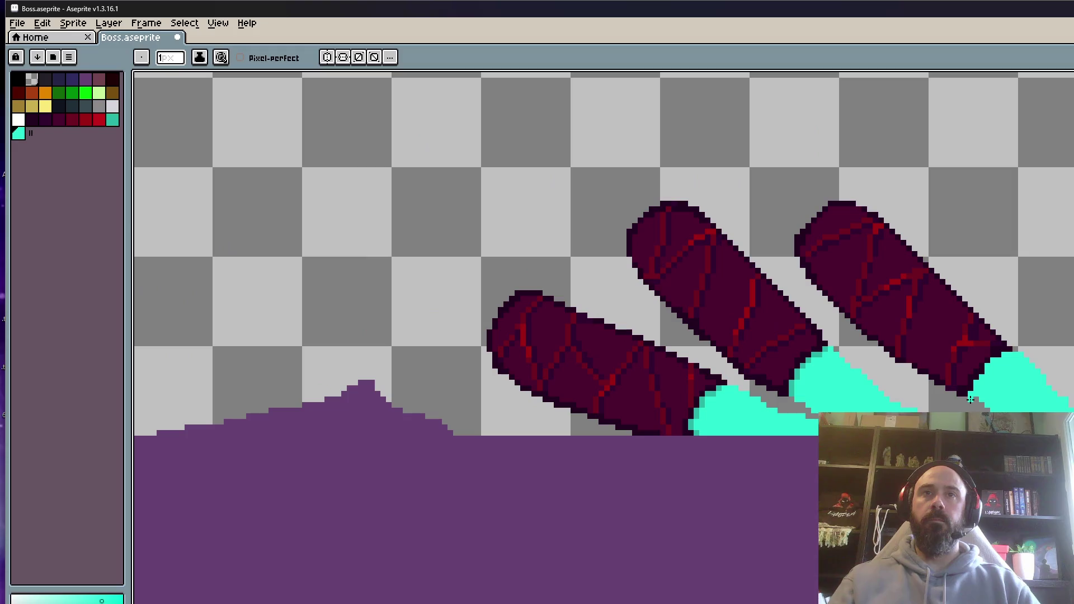
scroll(968, 400, up, 4)
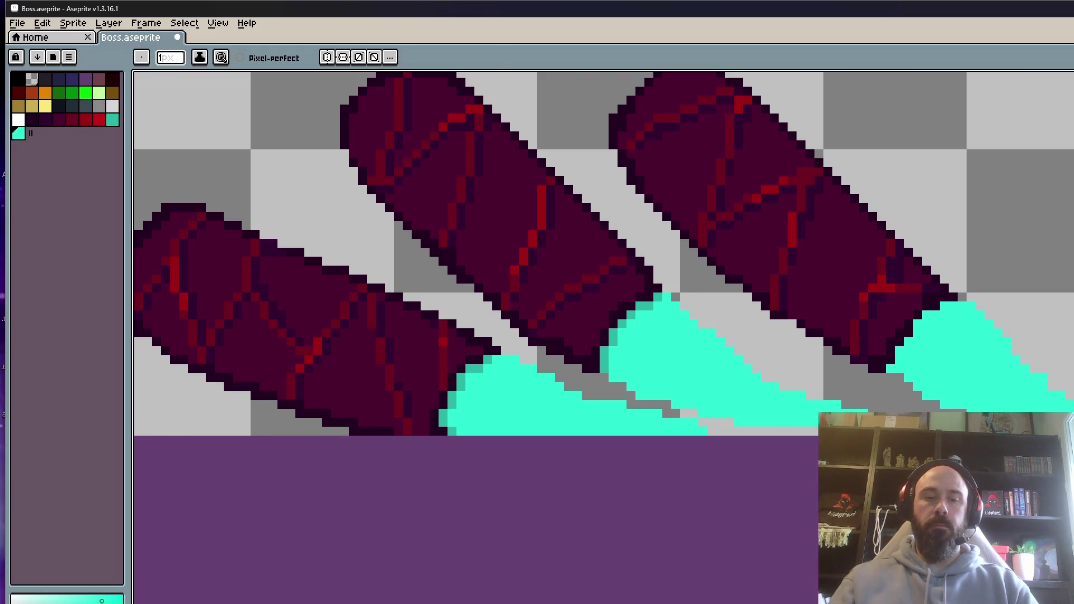
key(m)
scroll(1047, 355, up, 3)
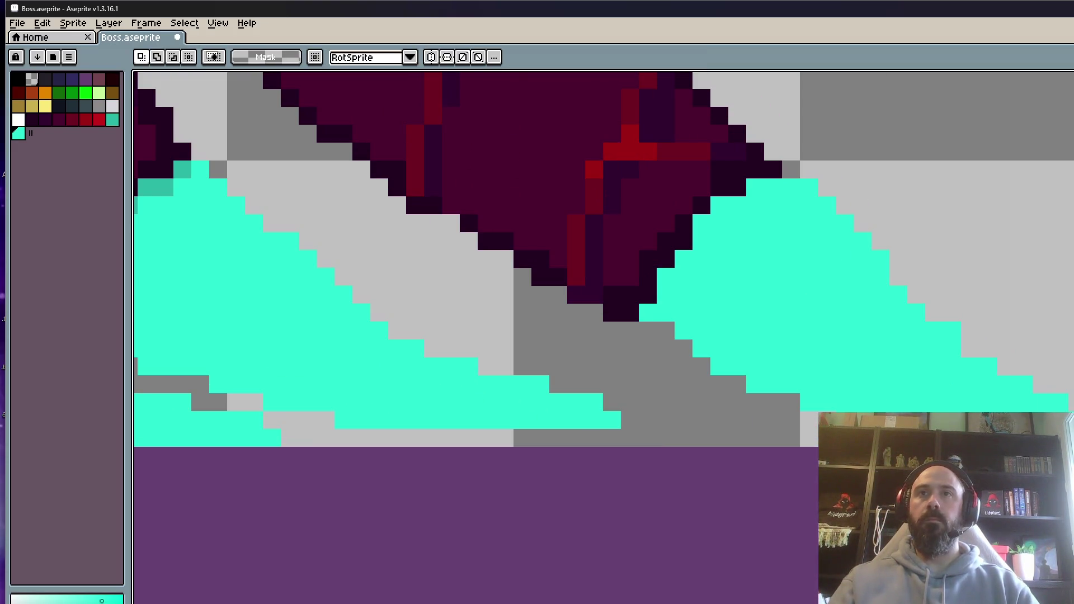
key(Return)
scroll(604, 260, down, 4)
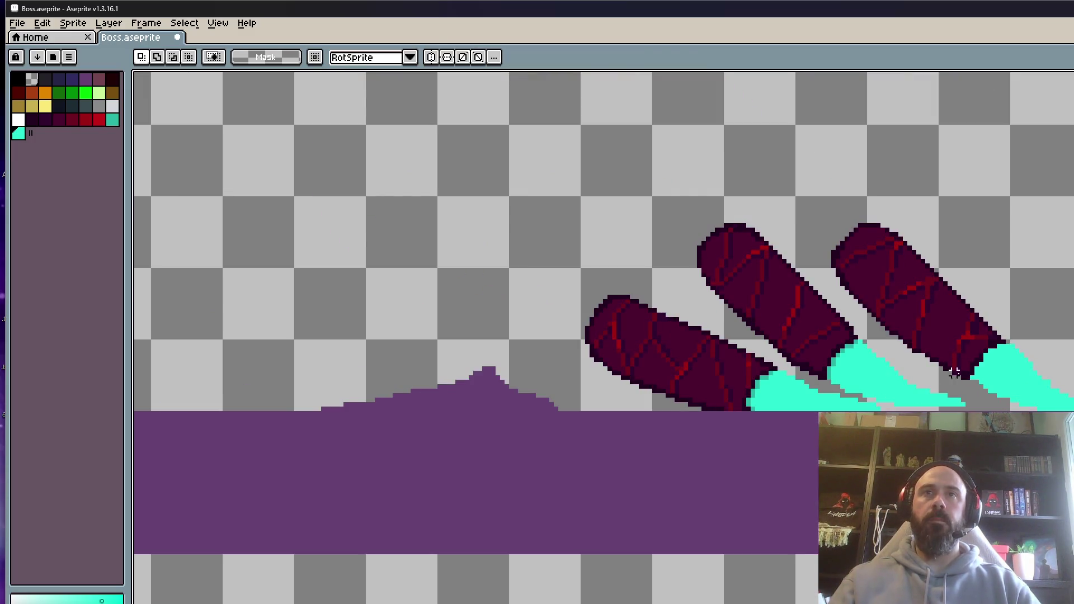
scroll(955, 372, up, 3)
With the Pencil ready, eyedropper the teal shade from a claw.
key(b)
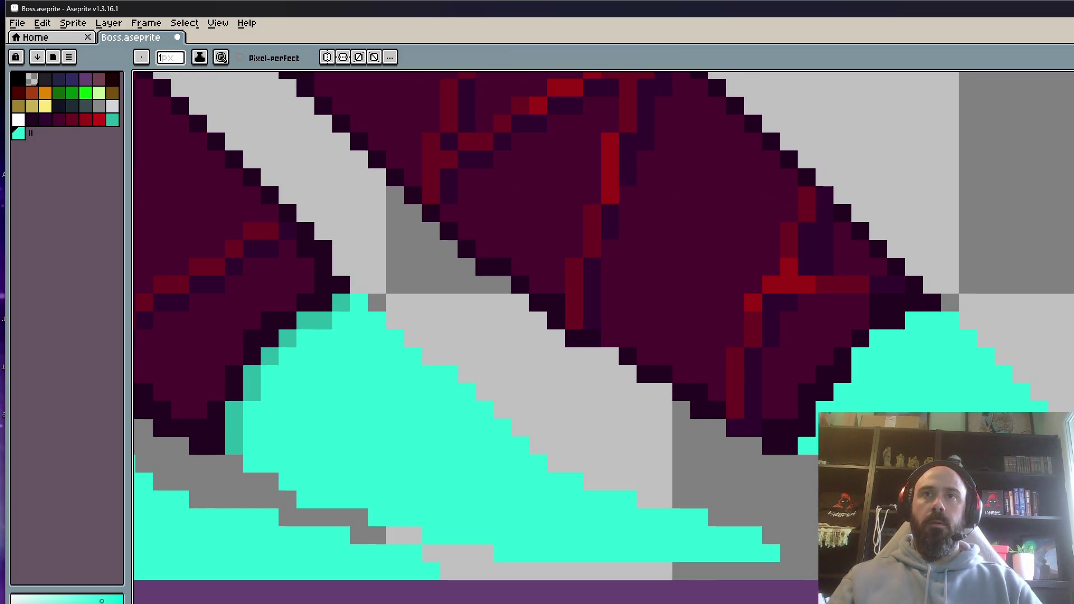
scroll(604, 447, down, 3)
scroll(537, 475, up, 3)
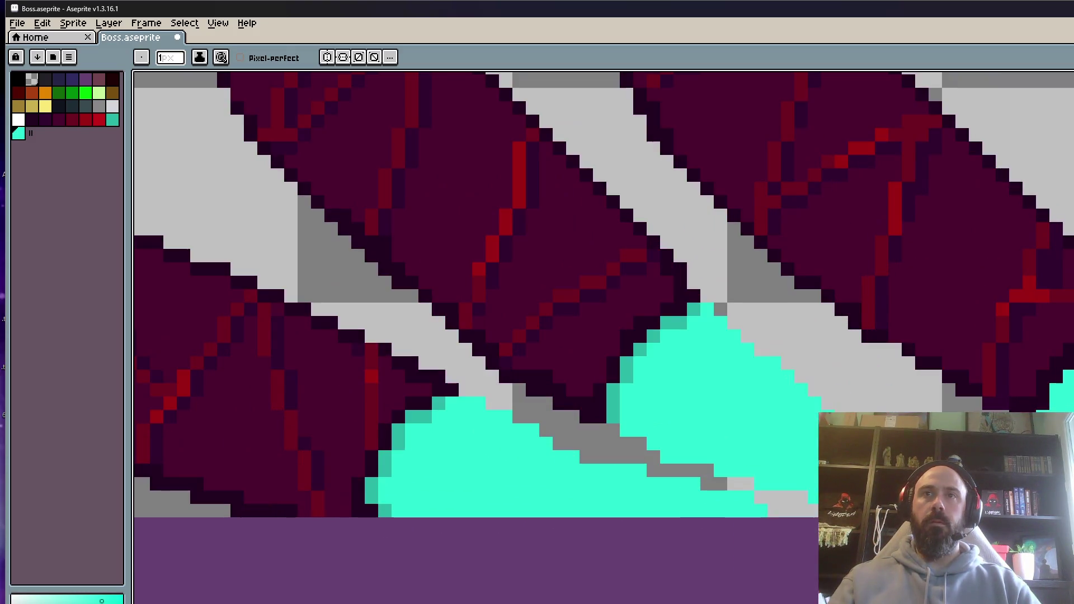
scroll(951, 459, down, 3)
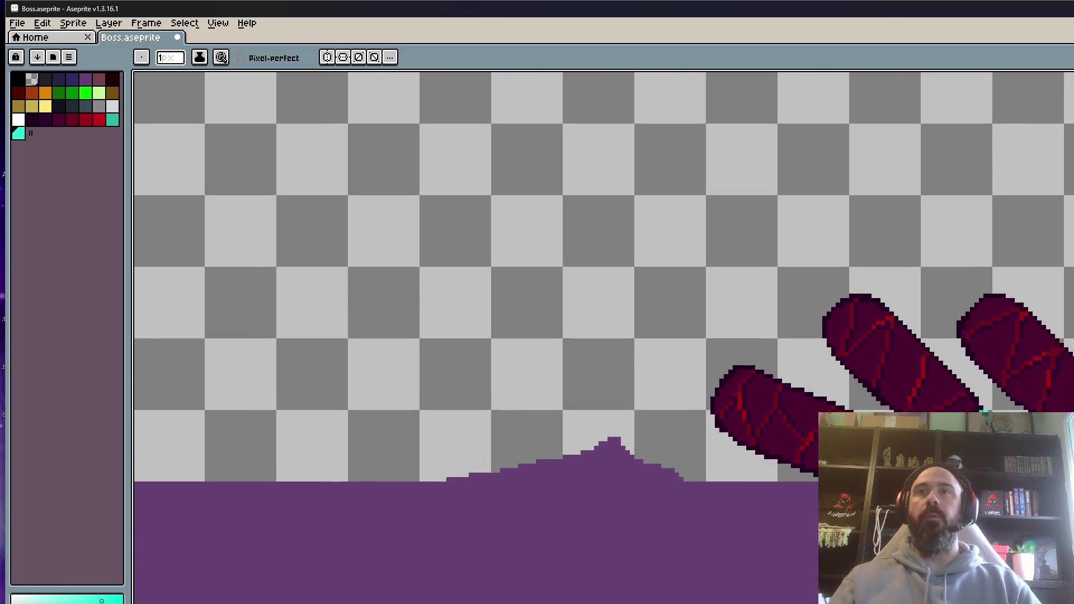
scroll(951, 458, up, 2)
scroll(951, 459, down, 2)
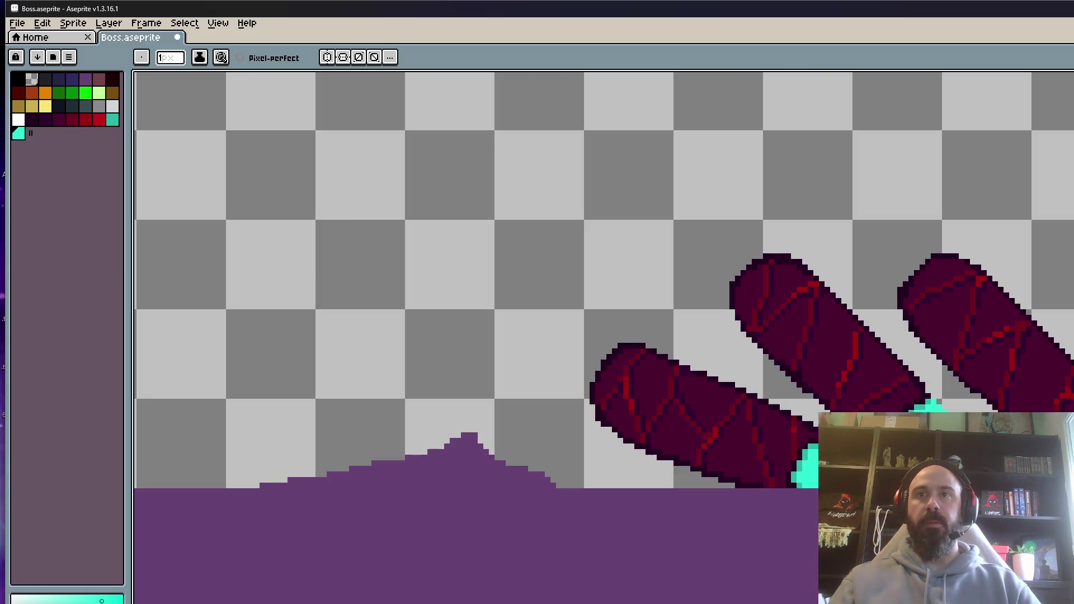
scroll(951, 459, up, 2)
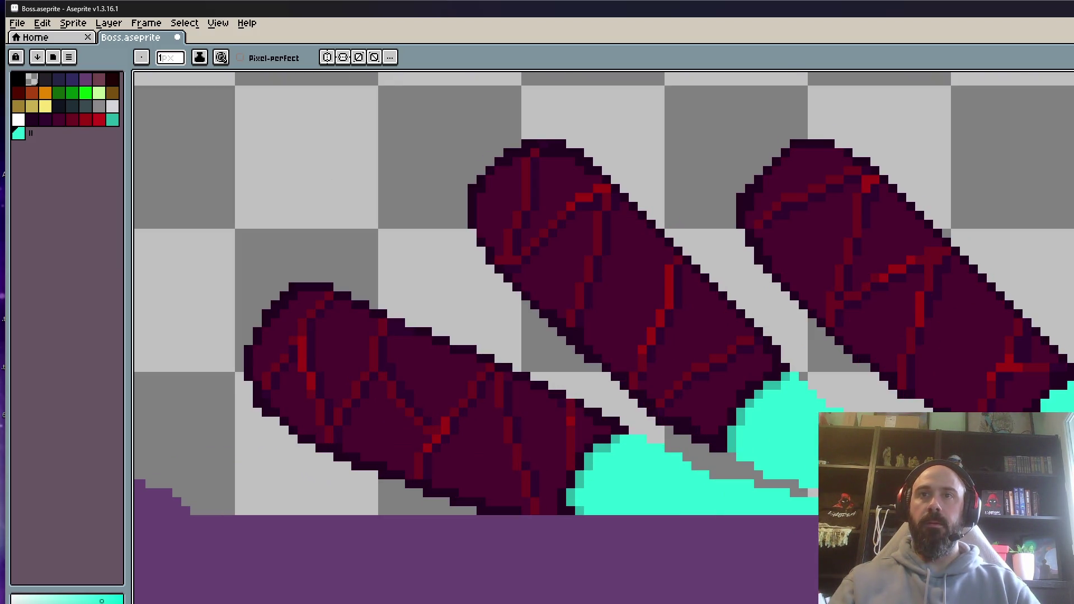
scroll(694, 428, down, 2)
scroll(694, 428, up, 1)
key(alt)
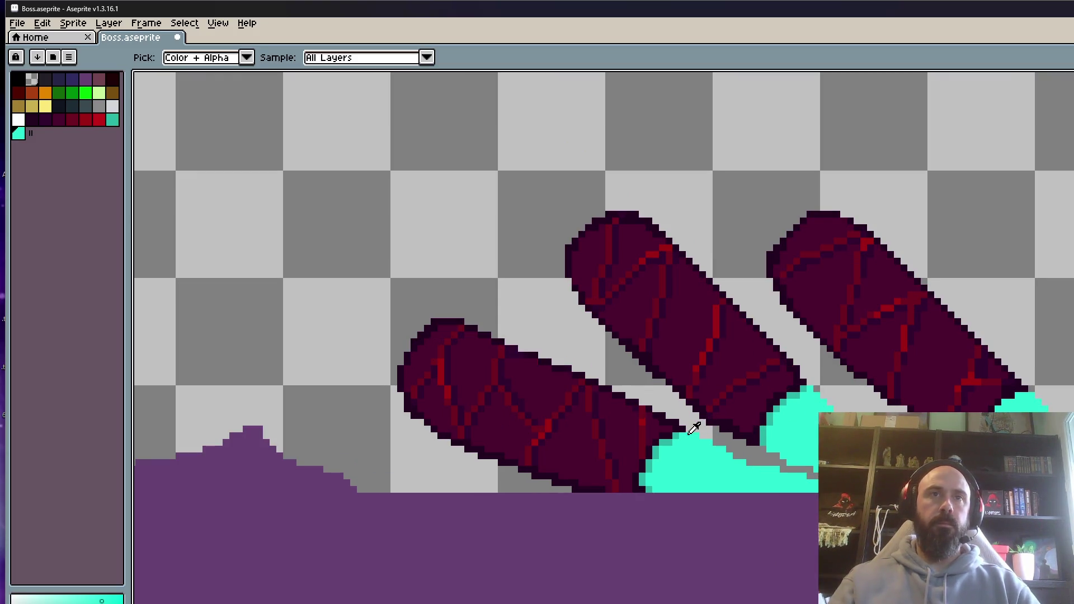
alt+click(688, 429)
Paint darker teal along the top and upper-right edges of the large and small claw tips.
scroll(677, 433, up, 2)
drag(673, 437, 796, 494)
drag(929, 344, 975, 386)
drag(918, 363, 1007, 410)
scroll(977, 343, down, 3)
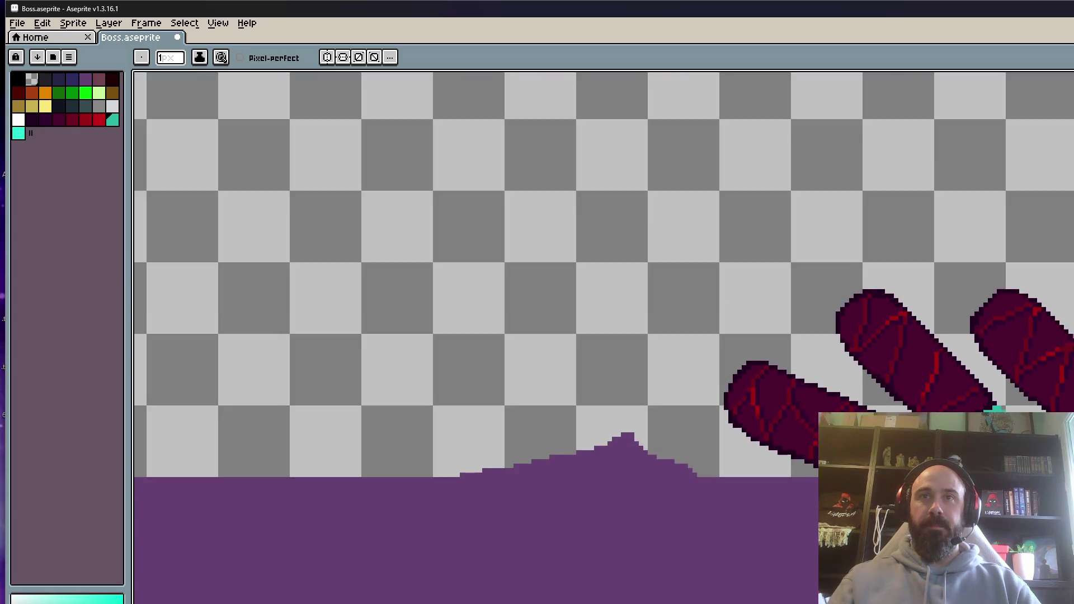
scroll(978, 343, up, 4)
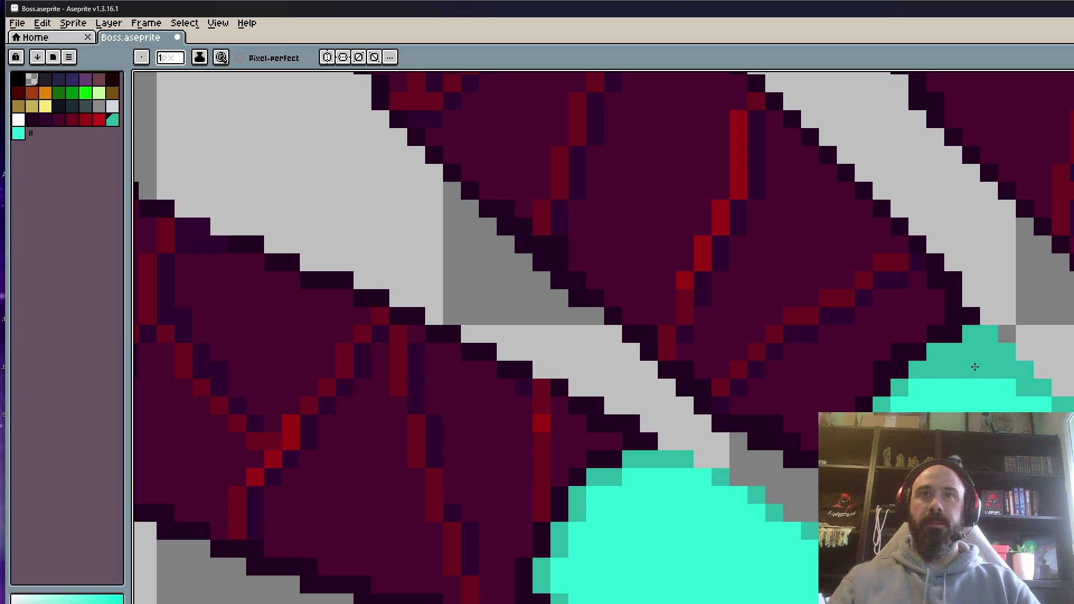
scroll(979, 391, down, 3)
scroll(956, 410, up, 2)
scroll(957, 409, up, 2)
mouse_move(806, 386)
mouse_down()
mouse_move(889, 386)
mouse_move(970, 407)
mouse_up()
drag(861, 411, 819, 408)
Sample bright cyan and restore stray pixels on the claw tip to cyan.
scroll(819, 408, down, 3)
alt+click(750, 518)
scroll(750, 518, up, 2)
drag(761, 447, 808, 453)
Pan the view so all three claws are visible, with the Pencil active.
drag(859, 498, 813, 444)
scroll(813, 443, down, 1)
scroll(812, 443, down, 3)
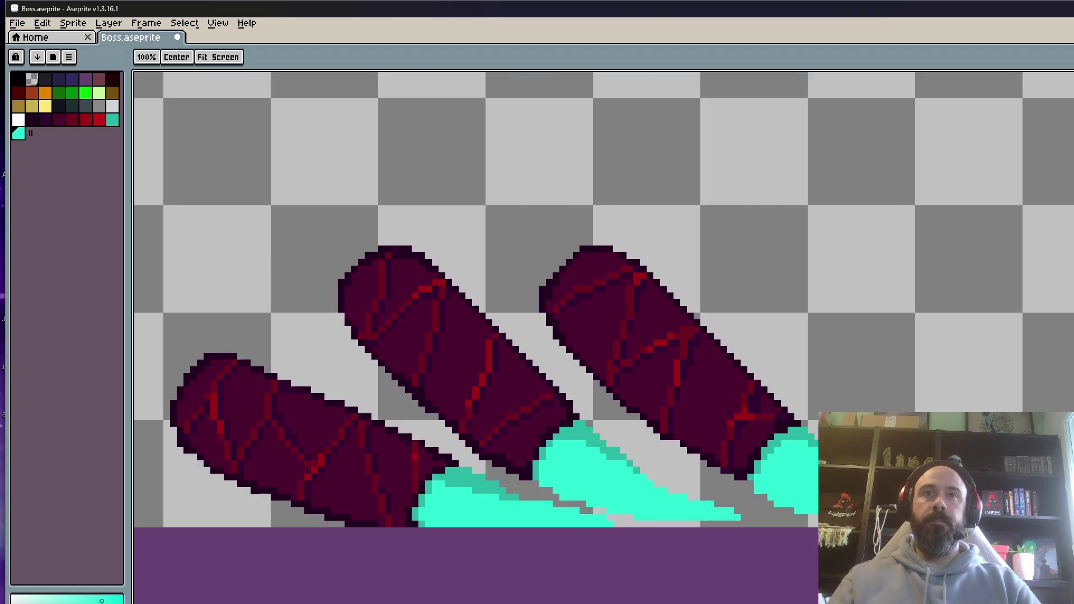
scroll(813, 443, up, 4)
scroll(839, 467, down, 5)
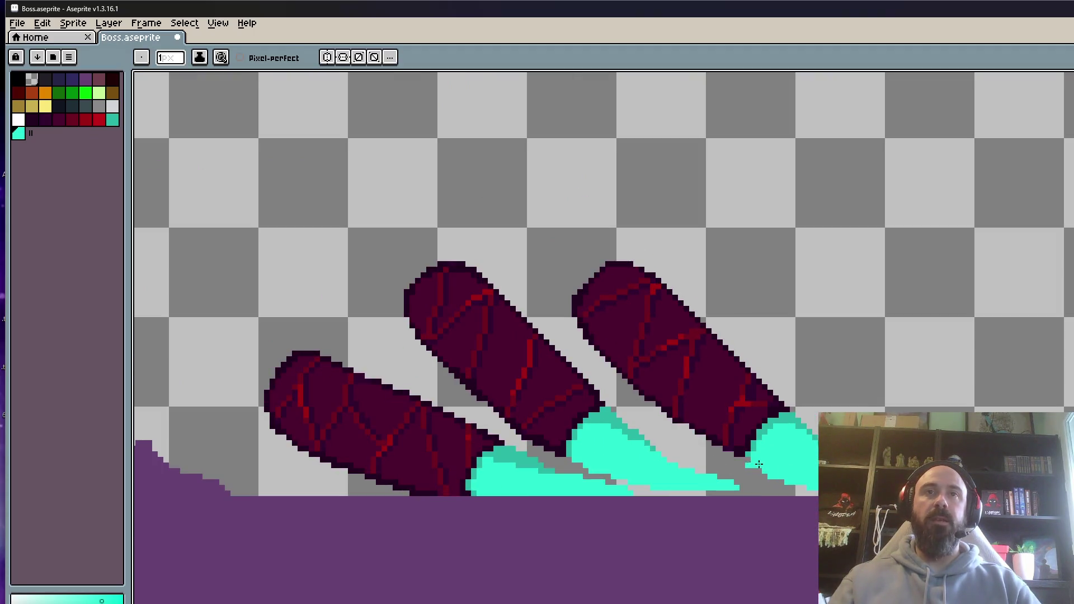
scroll(800, 486, up, 3)
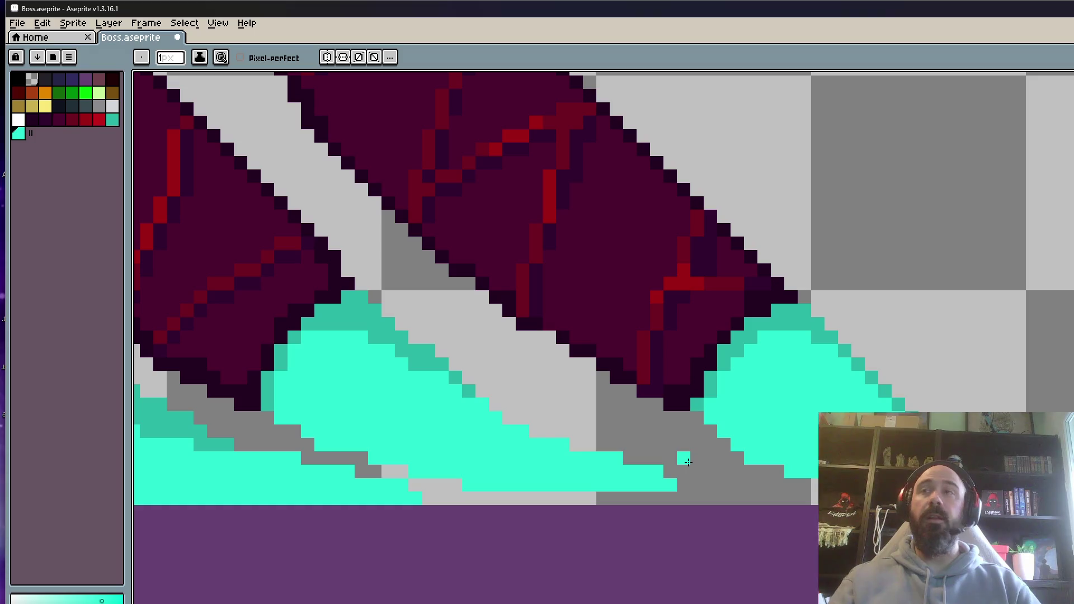
scroll(635, 460, down, 4)
scroll(674, 471, up, 1)
key(i)
scroll(559, 453, up, 2)
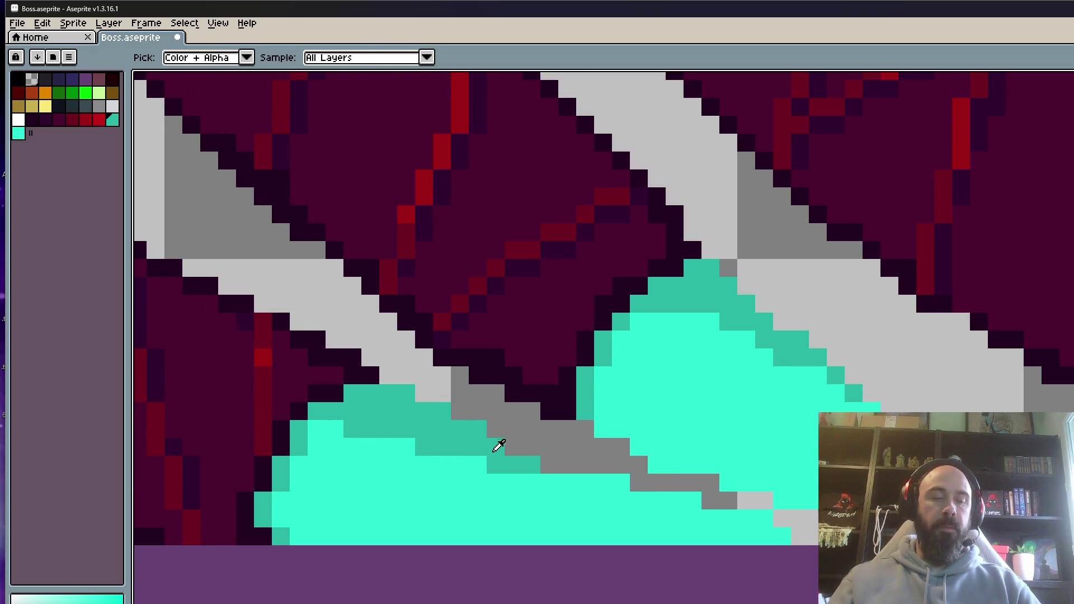
key(b)
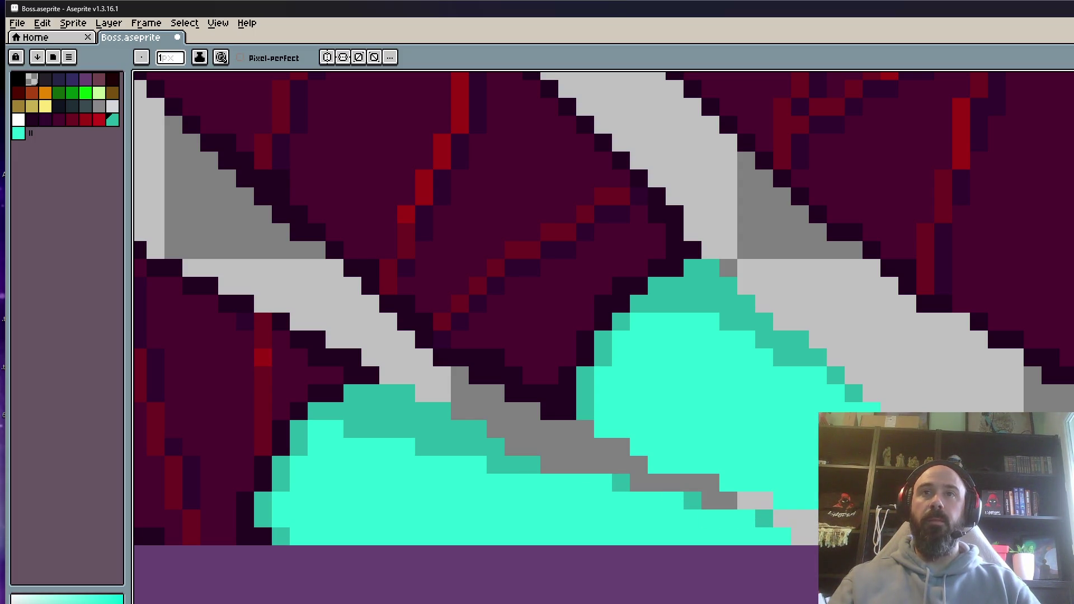
key(space)
scroll(756, 443, down, 3)
drag(975, 409, 866, 405)
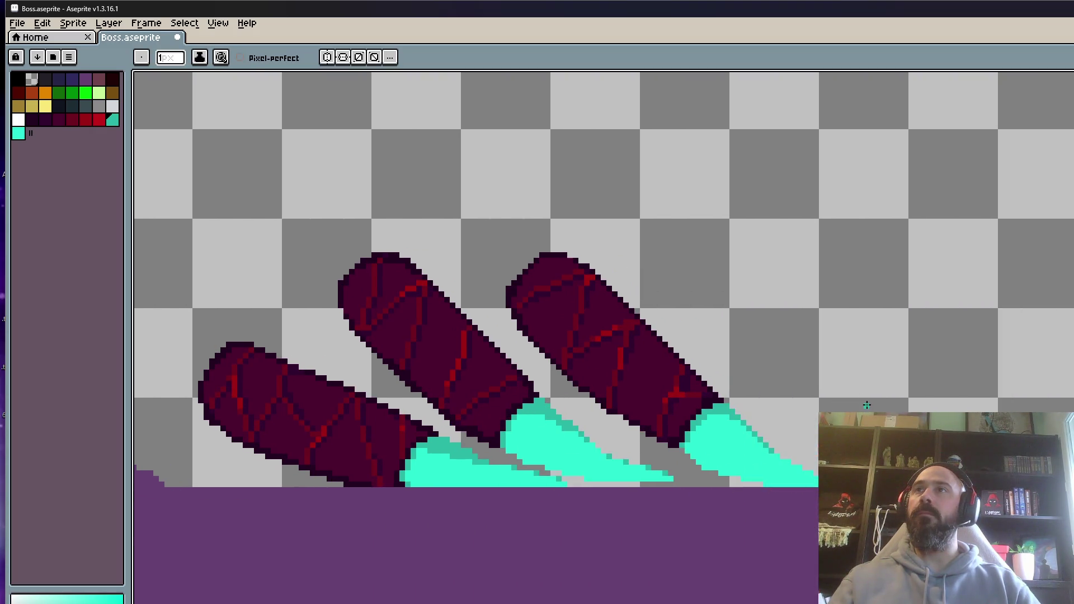
Play the leg animation to preview the poses.
scroll(777, 455, up, 4)
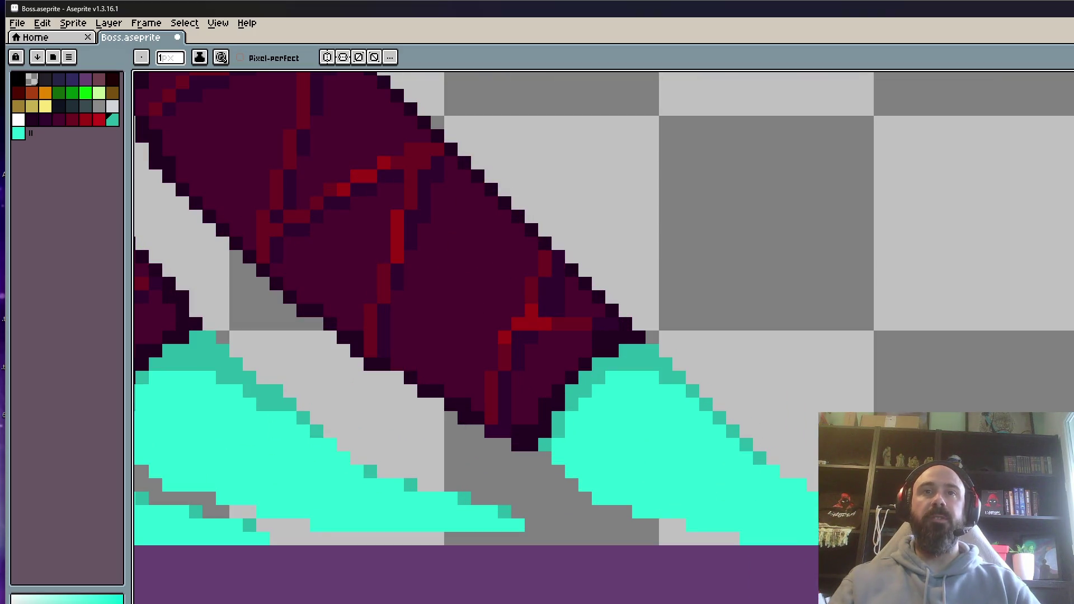
scroll(749, 482, down, 4)
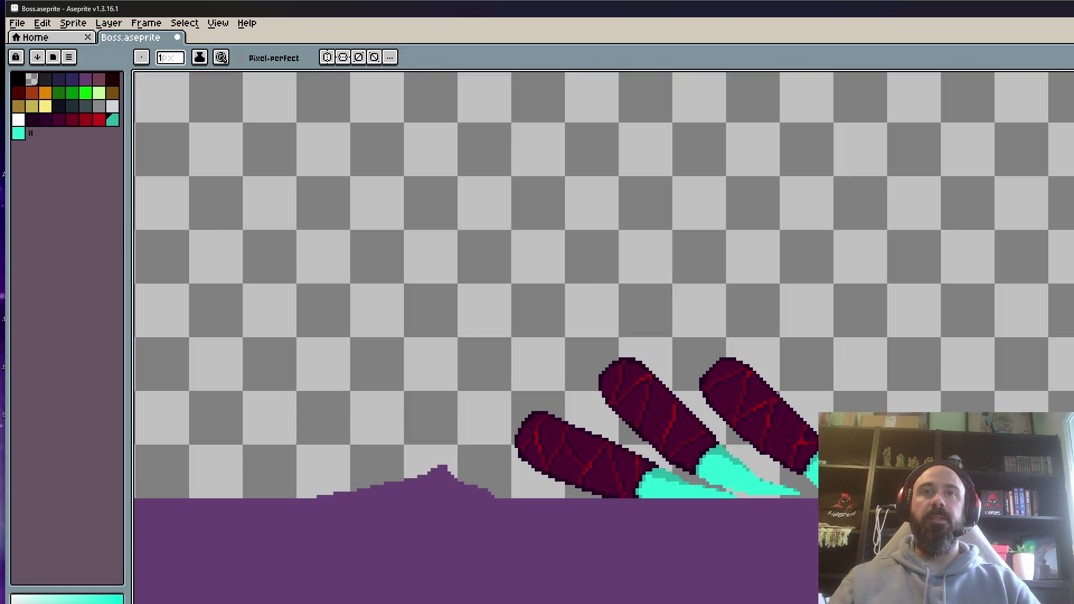
scroll(751, 409, down, 2)
scroll(751, 409, up, 3)
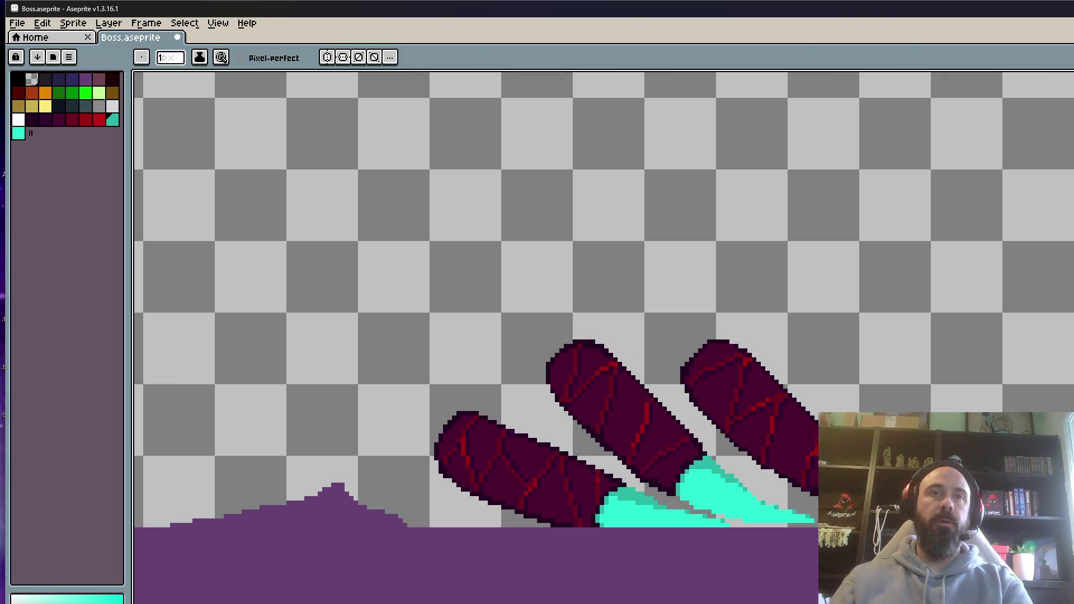
key(Return)
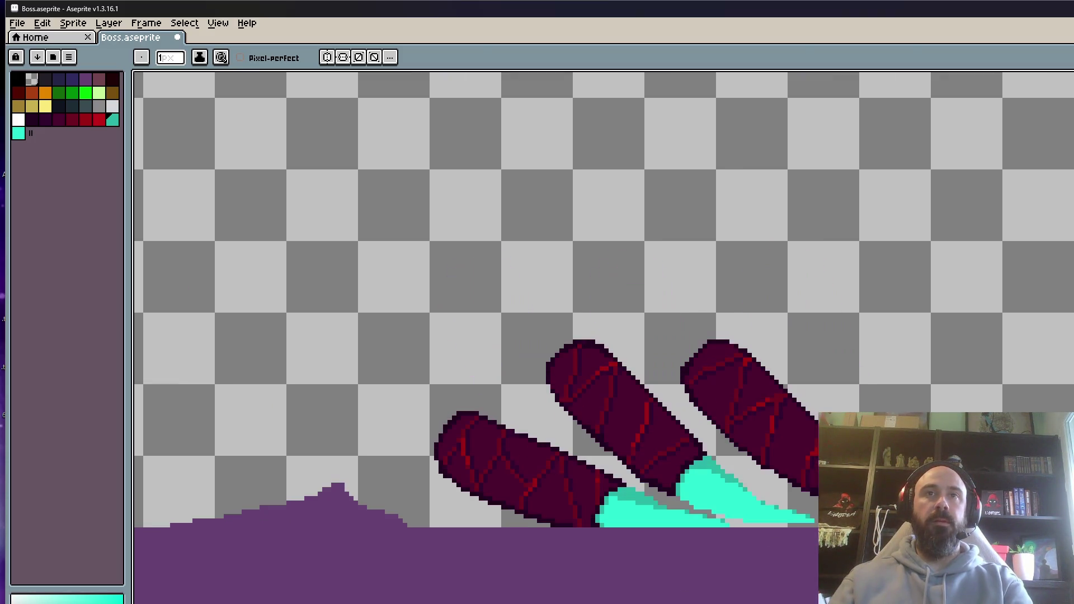
scroll(855, 520, up, 1)
scroll(698, 495, down, 2)
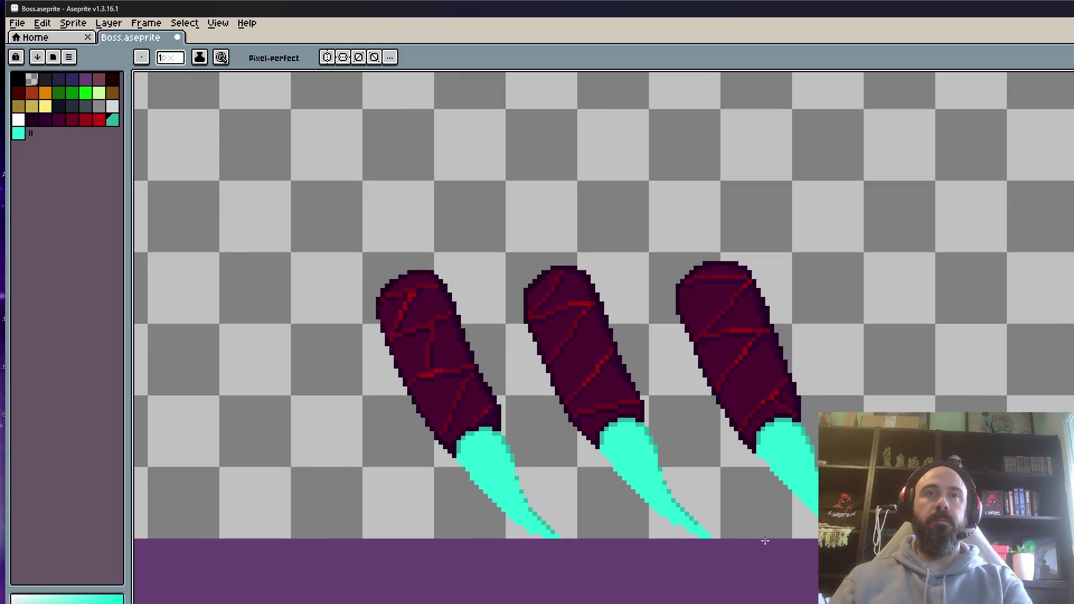
scroll(718, 531, up, 1)
scroll(712, 525, down, 1)
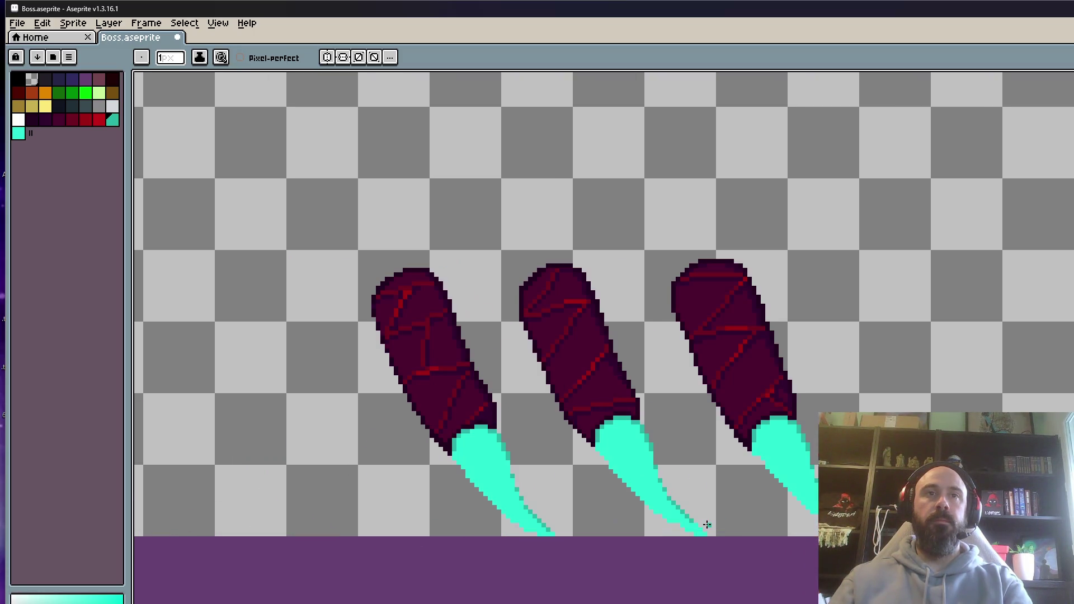
scroll(633, 522, up, 1)
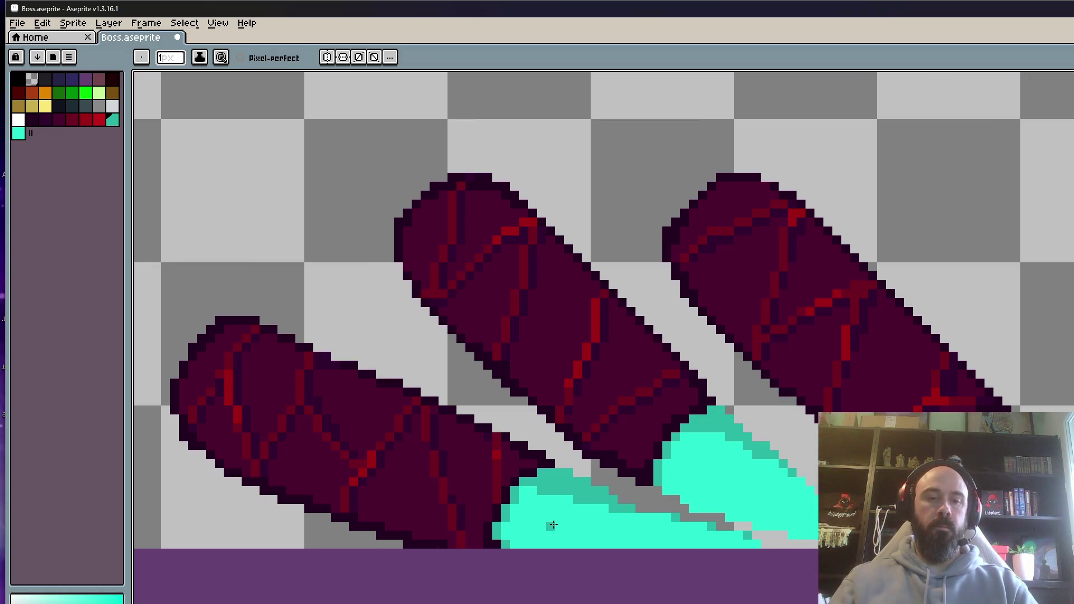
Repaint part of the dark teal band bright cyan and replay the animation.
key(i)
scroll(559, 519, up, 1)
key(b)
drag(589, 476, 676, 505)
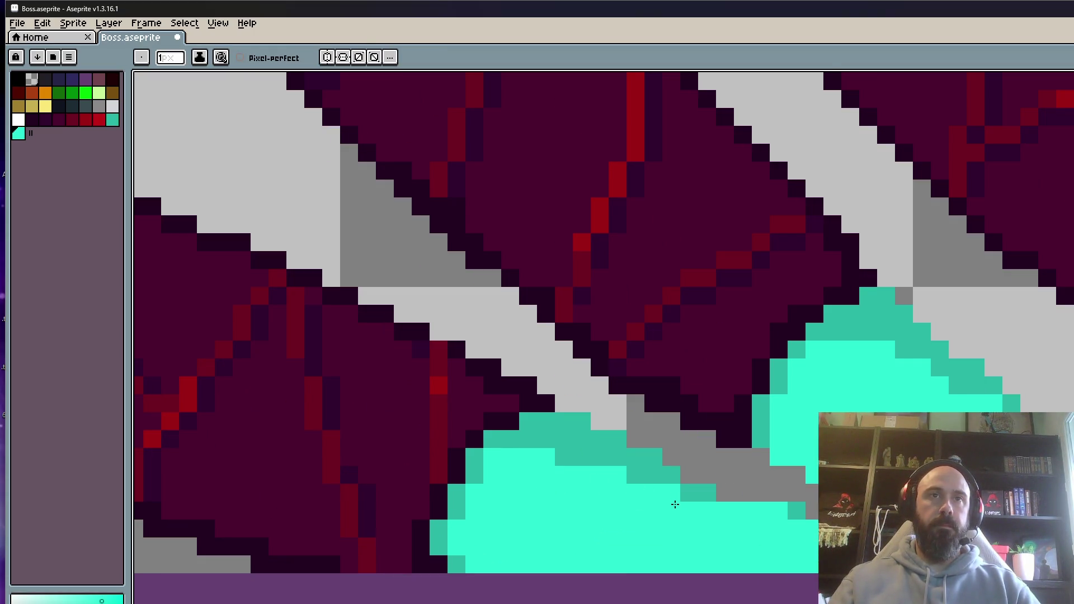
scroll(570, 461, down, 2)
scroll(652, 423, up, 2)
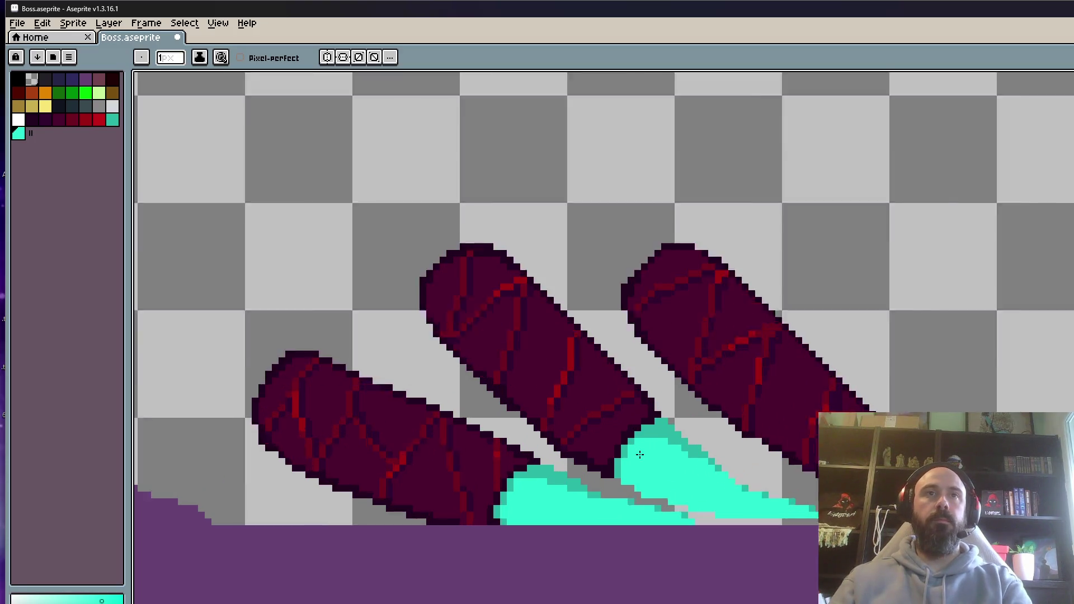
scroll(688, 453, down, 2)
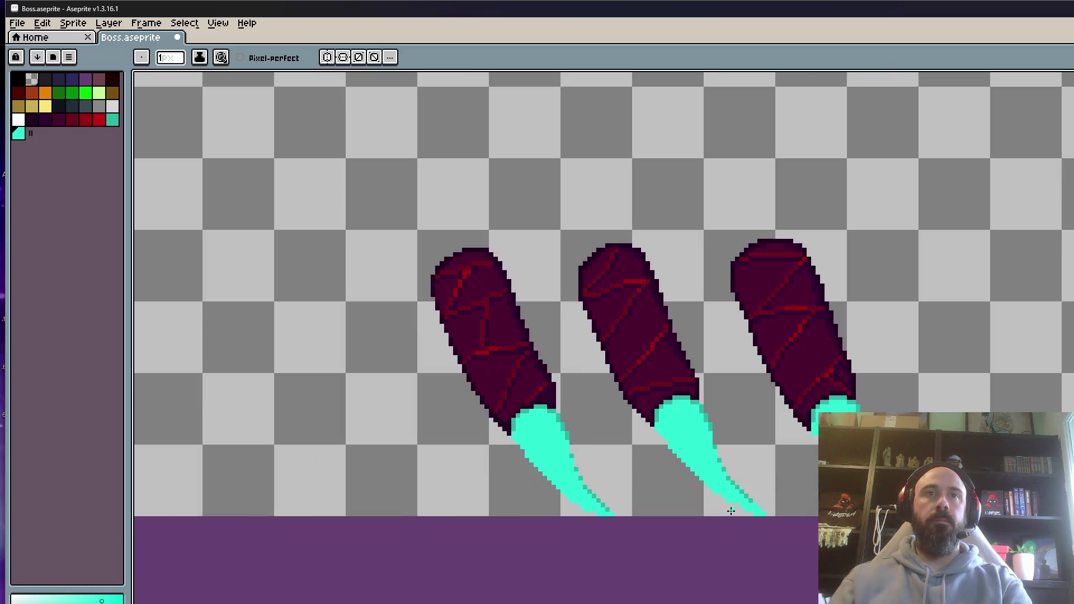
key(Return)
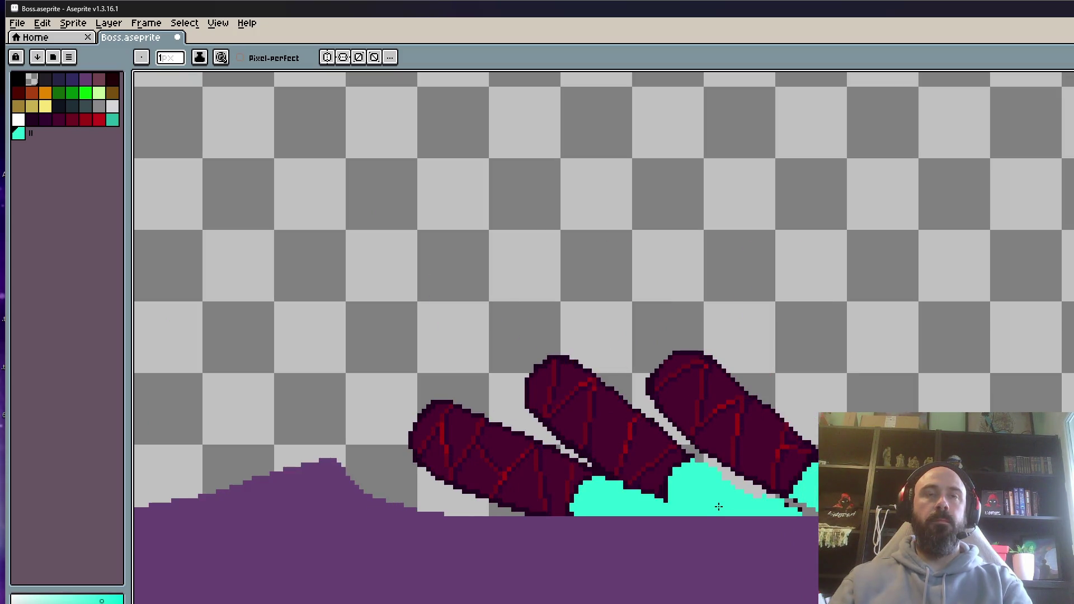
scroll(607, 497, up, 2)
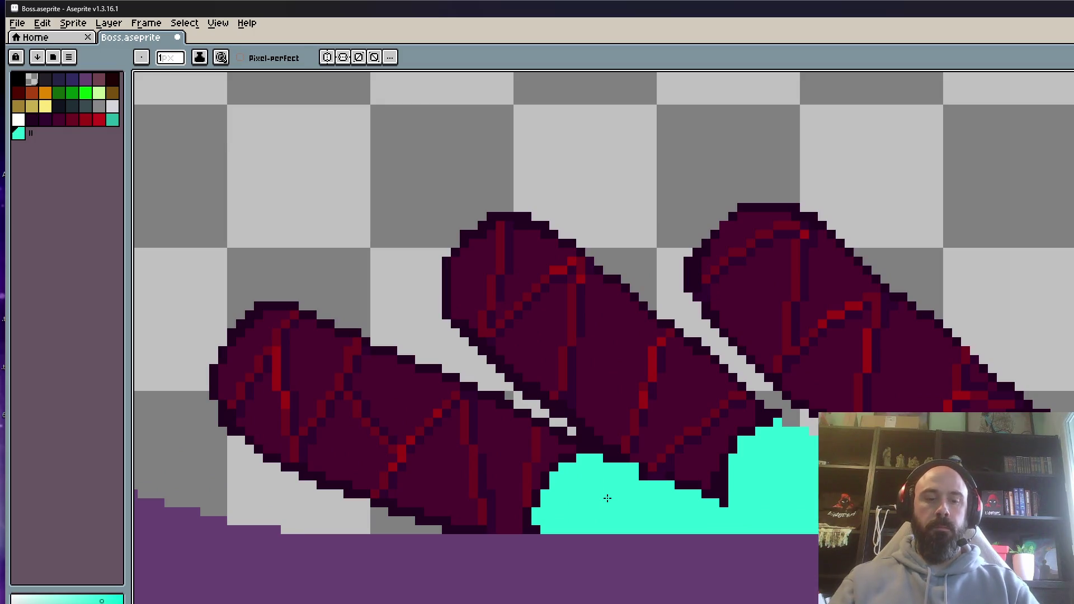
Sample the claw's teal and add dark teal shading along the claw's upper edge.
key(i)
scroll(607, 497, down, 2)
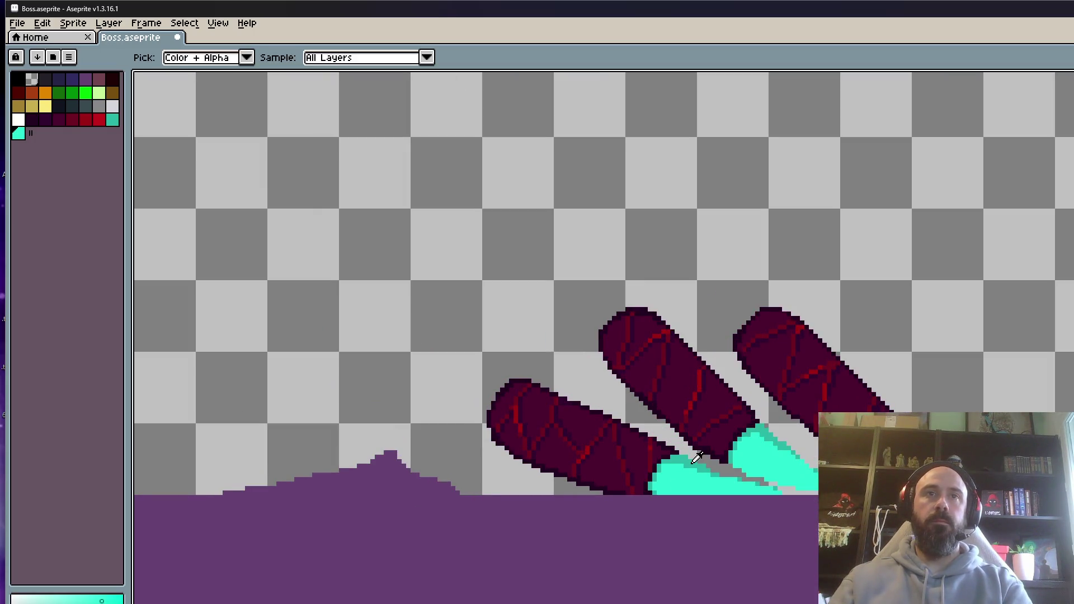
click(695, 460)
scroll(696, 468, up, 3)
key(b)
click(544, 366)
click(652, 420)
drag(599, 392, 652, 392)
click(760, 446)
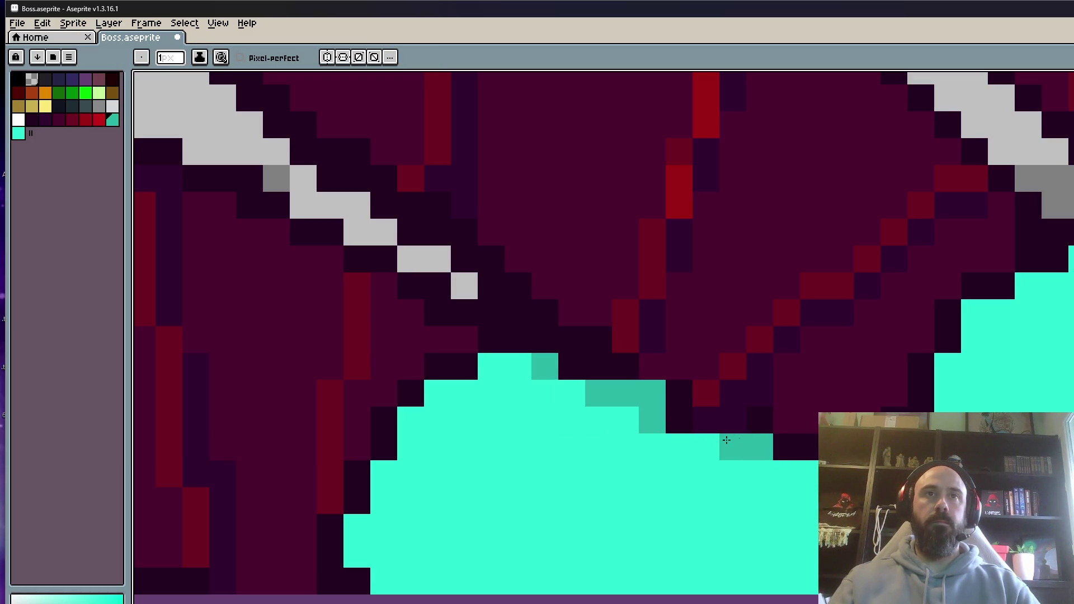
drag(706, 446, 679, 447)
click(787, 473)
click(809, 474)
Add more dark teal columns along the claw edges, including the right claw's left edge.
scroll(806, 474, down, 3)
scroll(805, 473, up, 2)
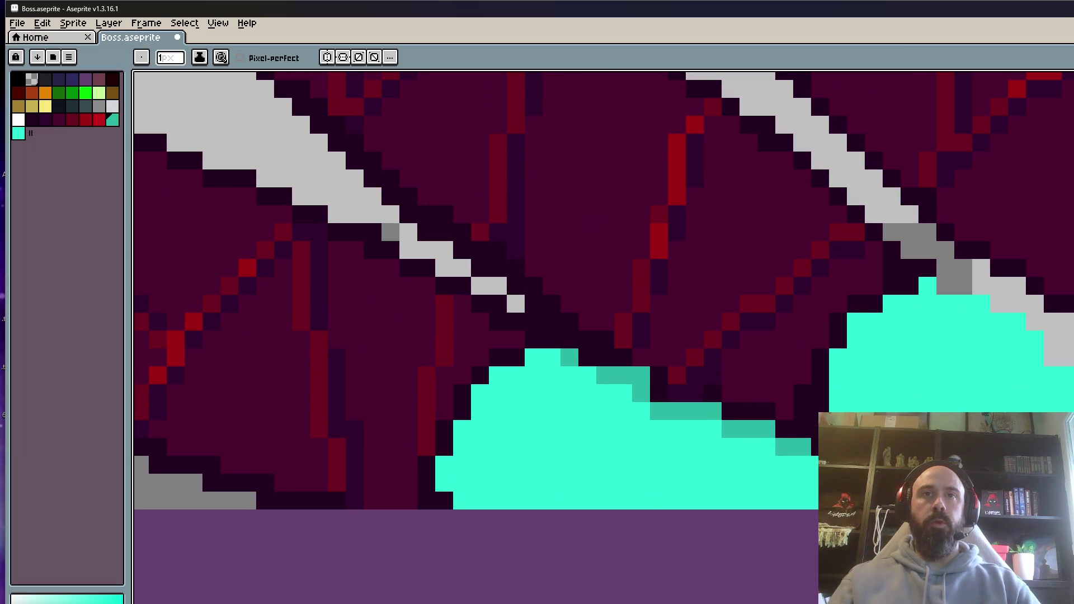
scroll(815, 492, down, 2)
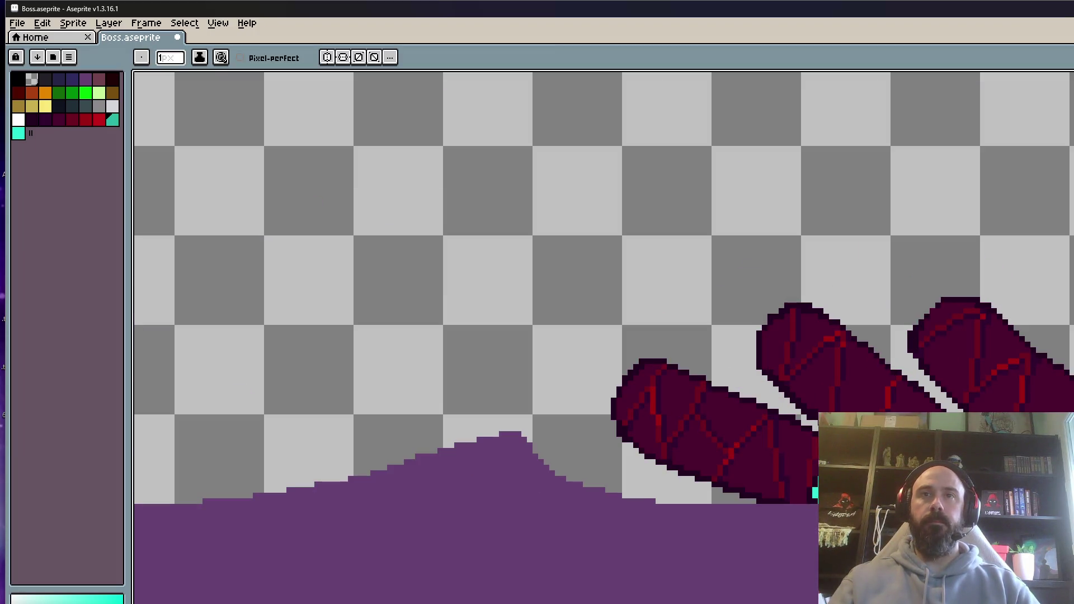
scroll(815, 493, up, 2)
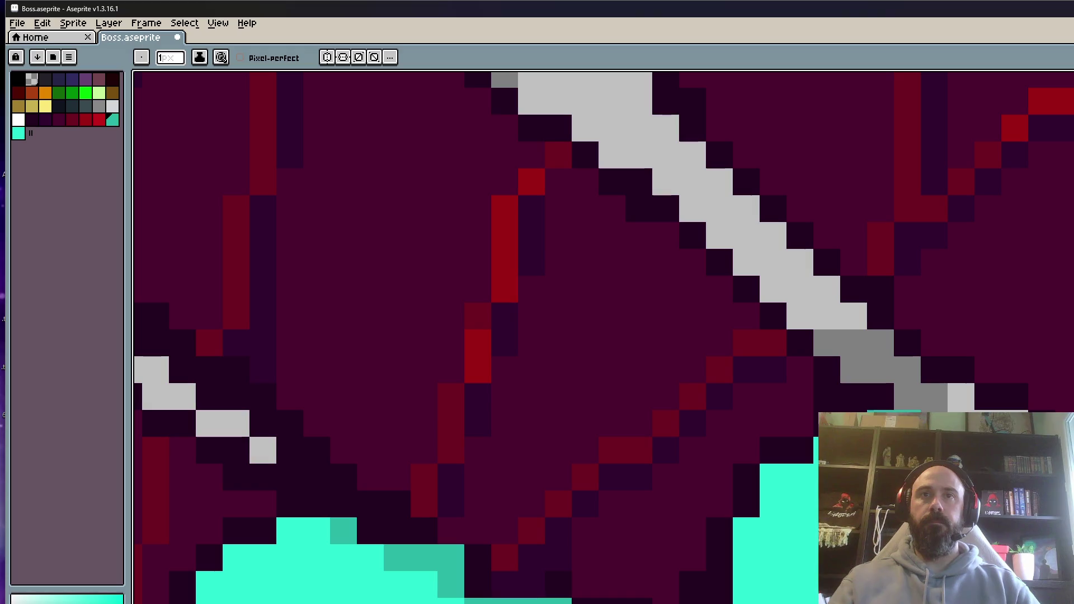
mouse_move(816, 442)
mouse_down()
mouse_move(772, 477)
mouse_move(772, 509)
mouse_move(789, 401)
mouse_up()
mouse_move(762, 436)
mouse_down()
mouse_move(754, 539)
mouse_move(811, 556)
mouse_up()
scroll(755, 436, down, 2)
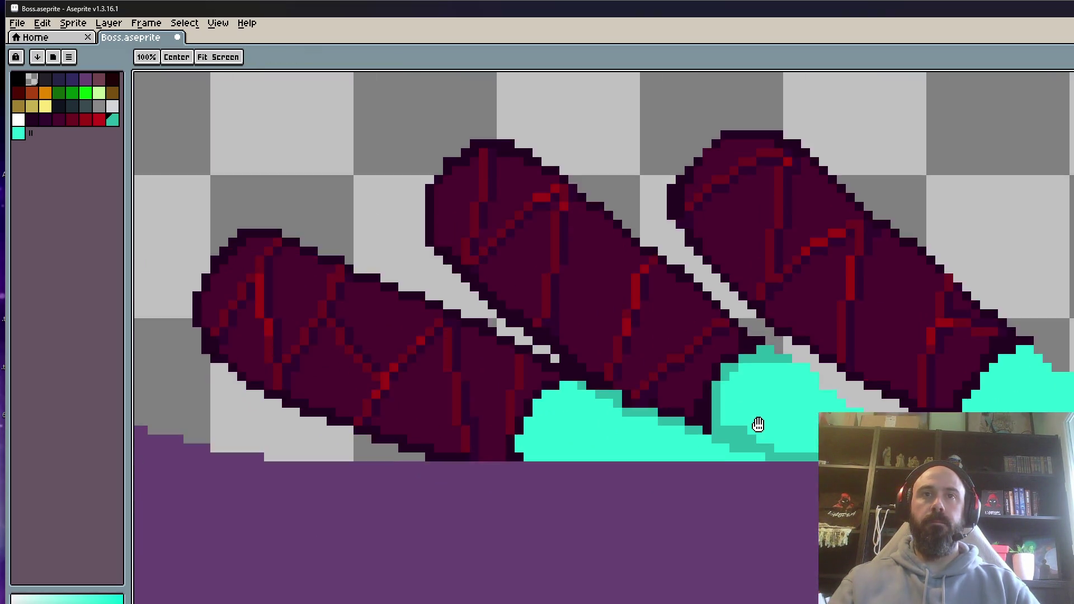
scroll(753, 456, up, 1)
mouse_move(753, 456)
mouse_down()
mouse_move(805, 469)
mouse_move(792, 450)
mouse_up()
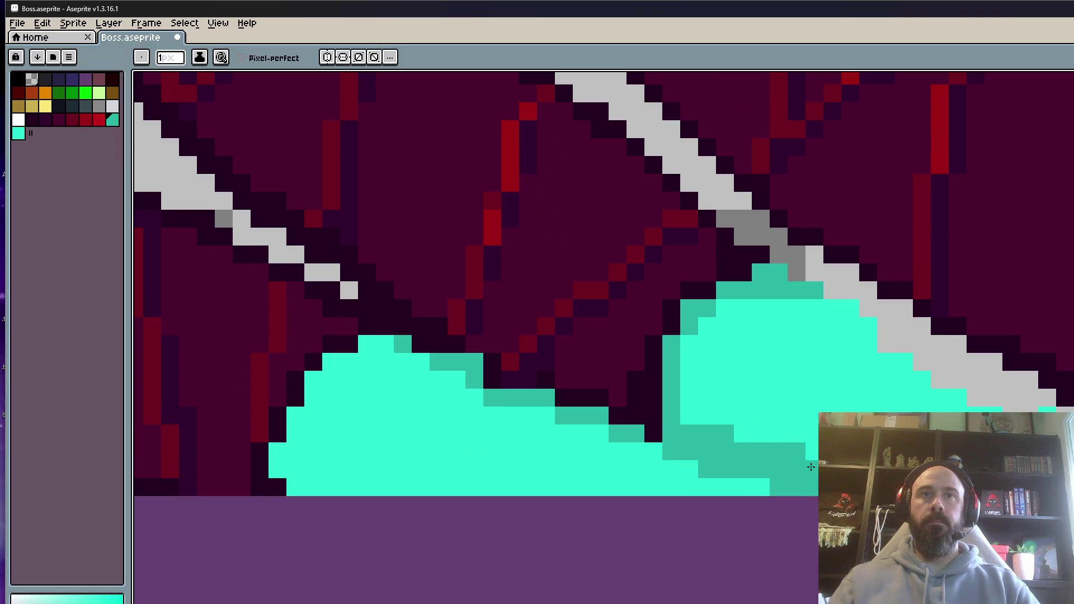
scroll(803, 444, down, 1)
mouse_move(760, 366)
mouse_down()
mouse_move(736, 386)
mouse_move(758, 357)
mouse_up()
scroll(783, 392, down, 3)
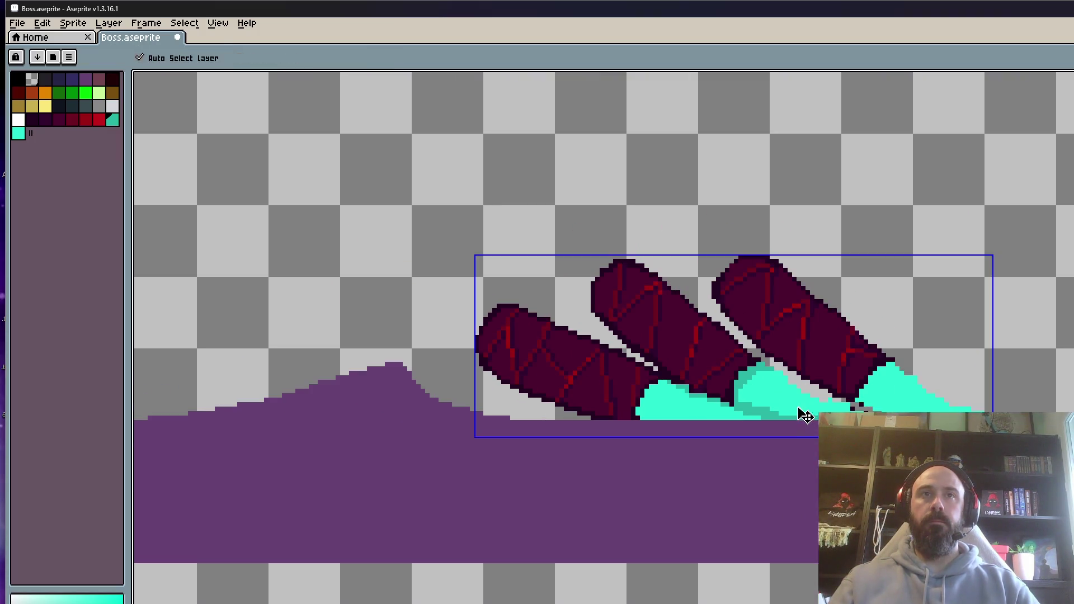
scroll(784, 380, up, 2)
Turn a stray shading pixel back to bright teal.
key(ctrl)
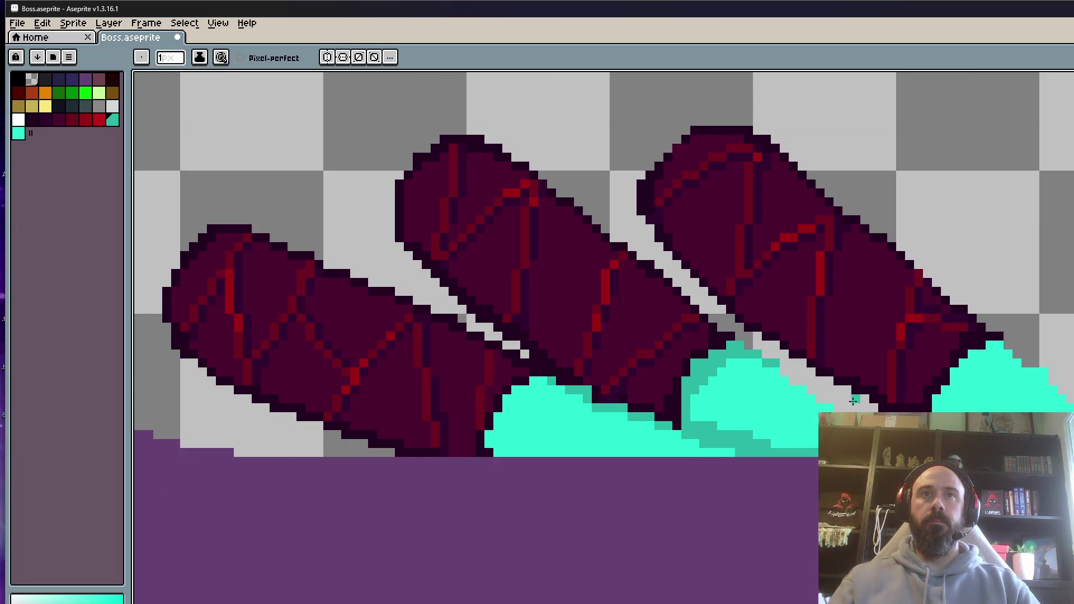
scroll(853, 400, up, 2)
click(813, 388)
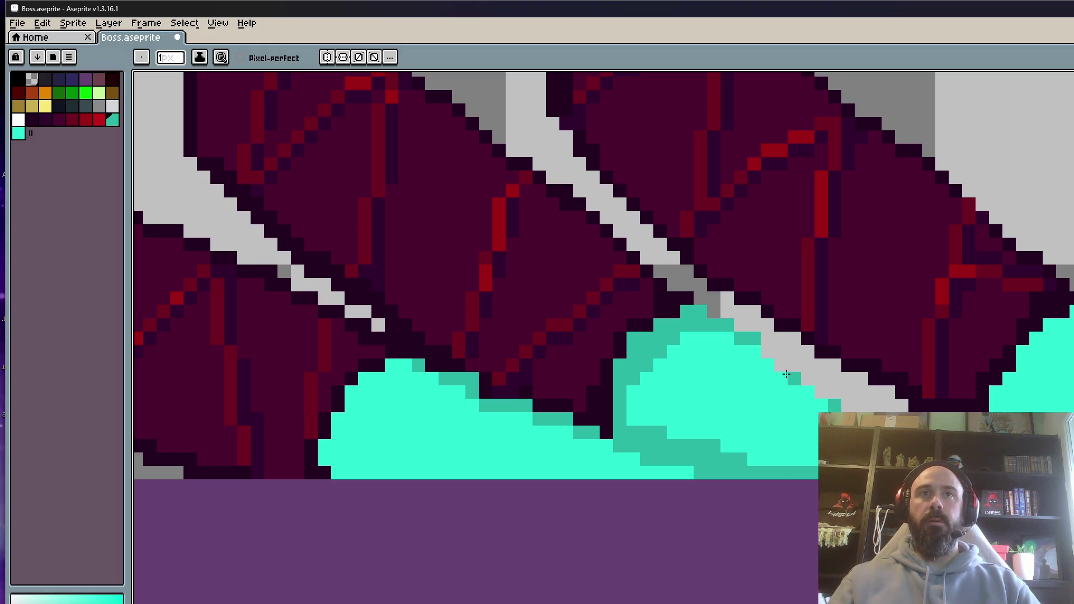
scroll(757, 356, down, 4)
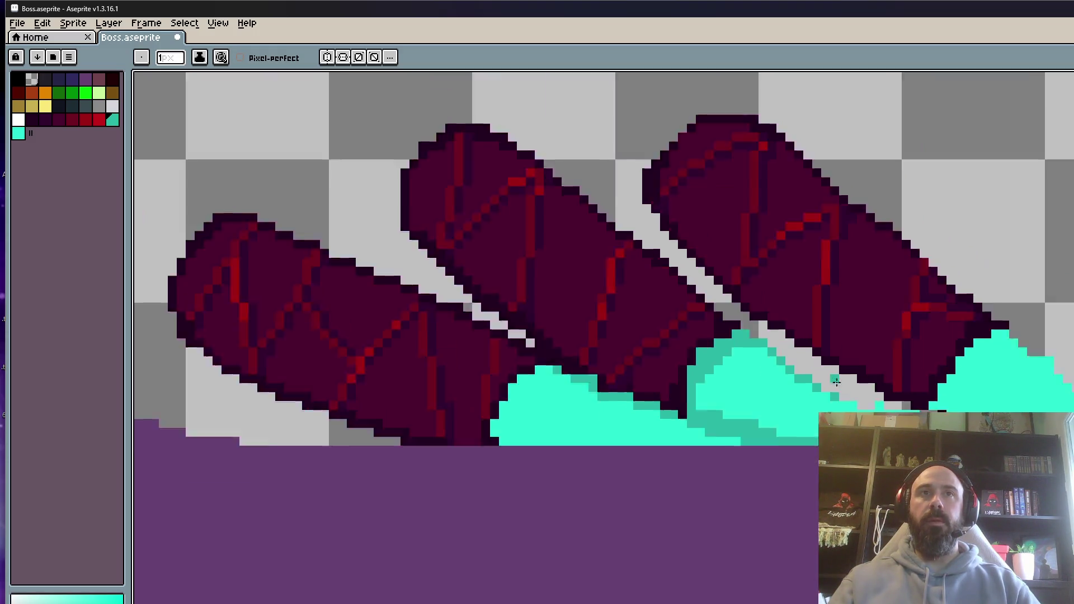
scroll(865, 390, up, 4)
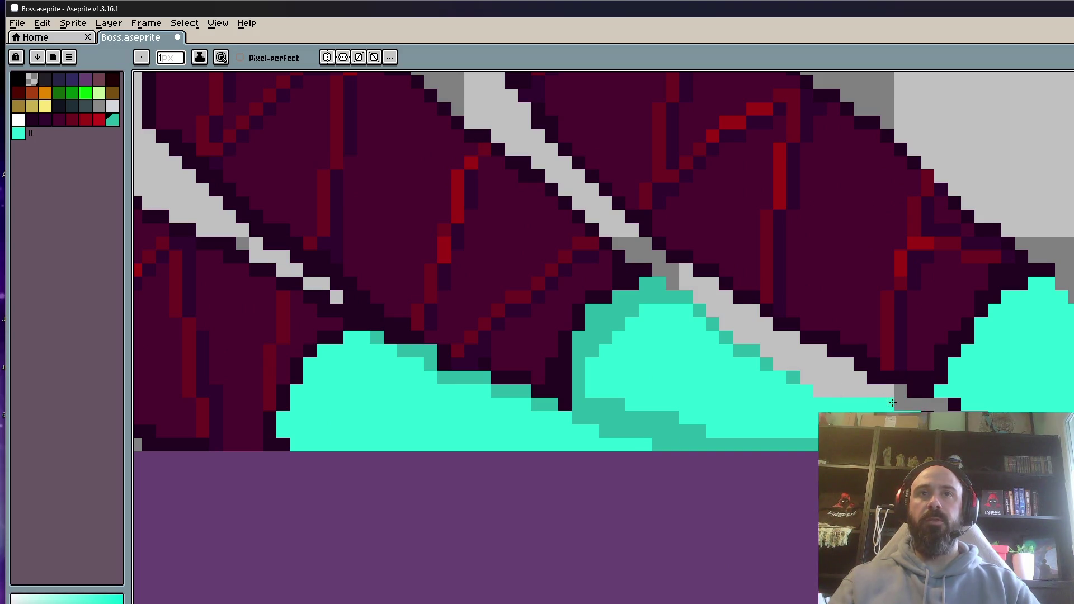
scroll(894, 408, down, 3)
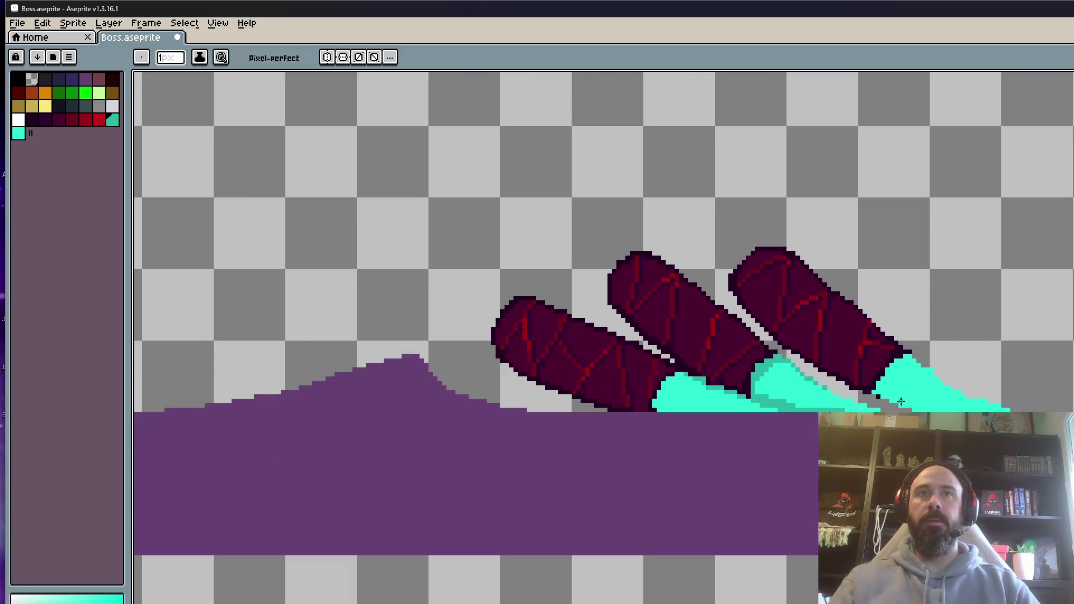
scroll(784, 392, up, 3)
Fill dark gap pixels beside the claw with teal and extend the claw over the grey pixels.
drag(690, 382, 684, 403)
scroll(685, 379, down, 3)
scroll(860, 401, up, 3)
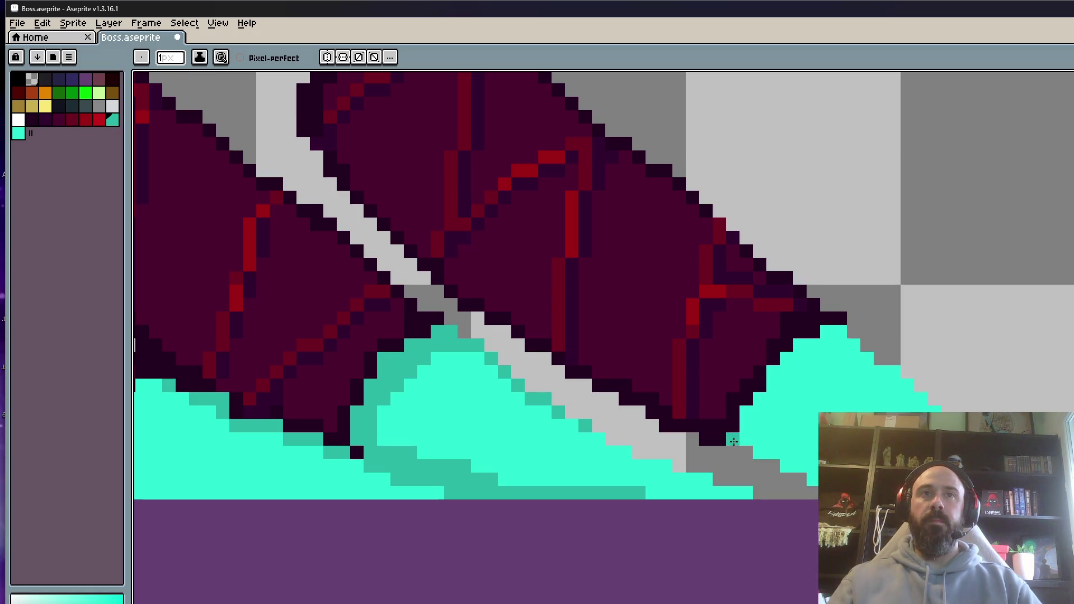
scroll(907, 332, down, 2)
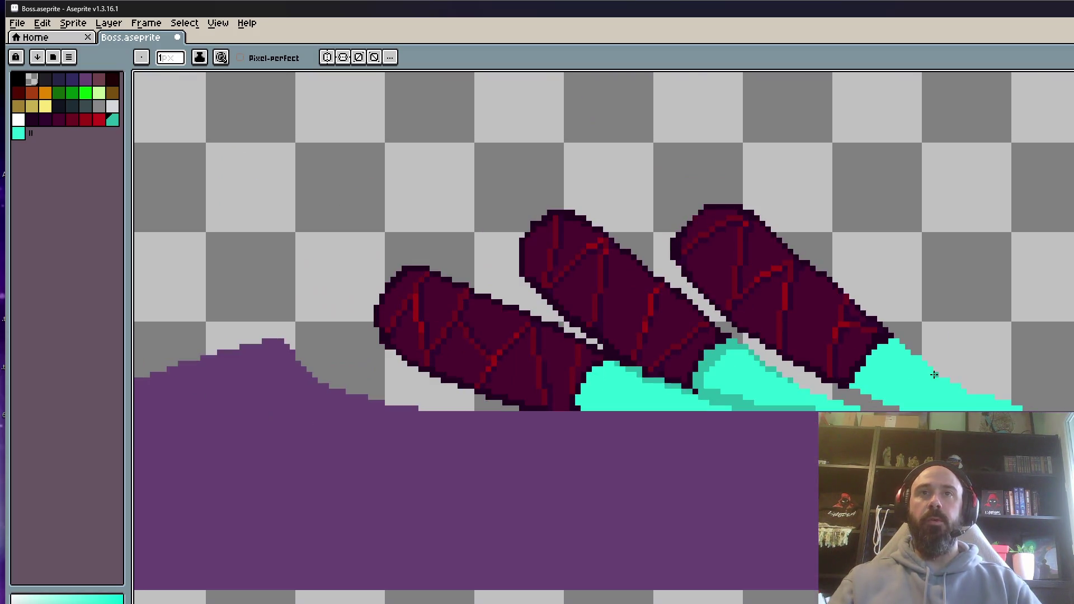
scroll(934, 374, up, 1)
scroll(906, 377, up, 2)
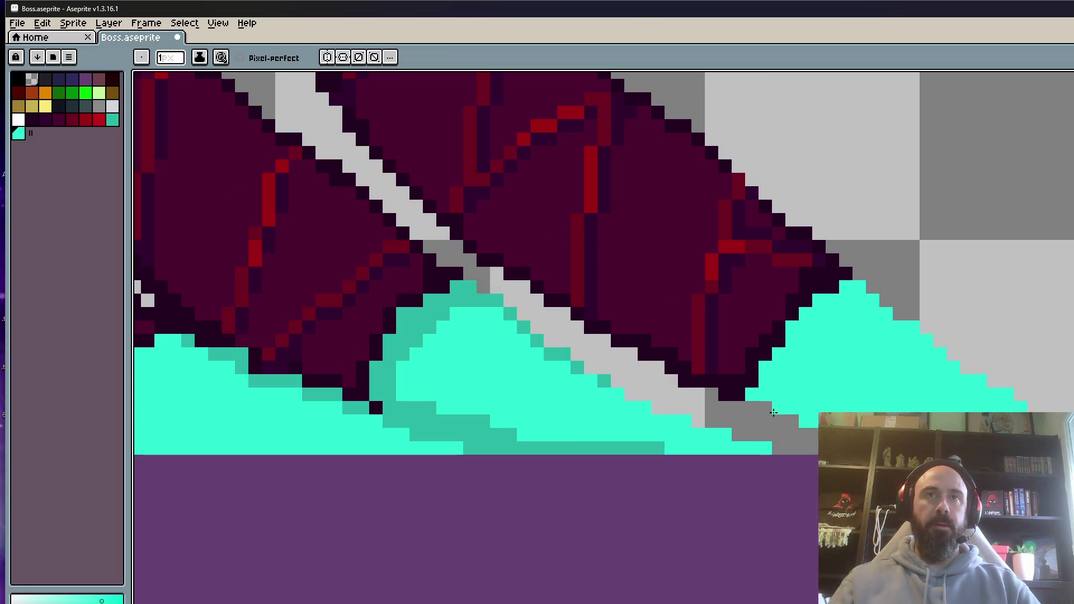
drag(773, 413, 794, 424)
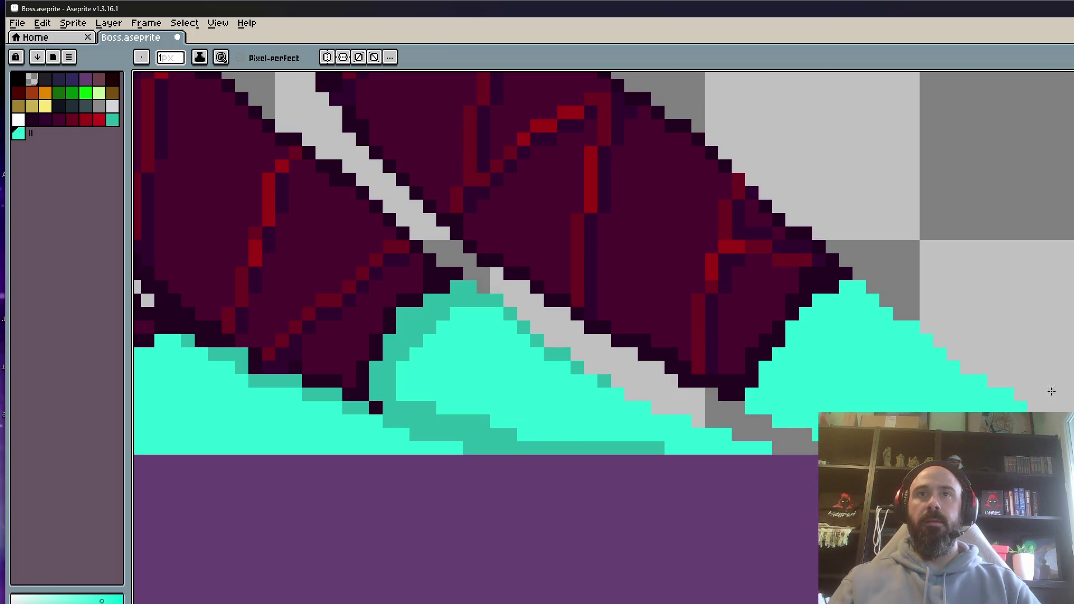
scroll(784, 414, down, 3)
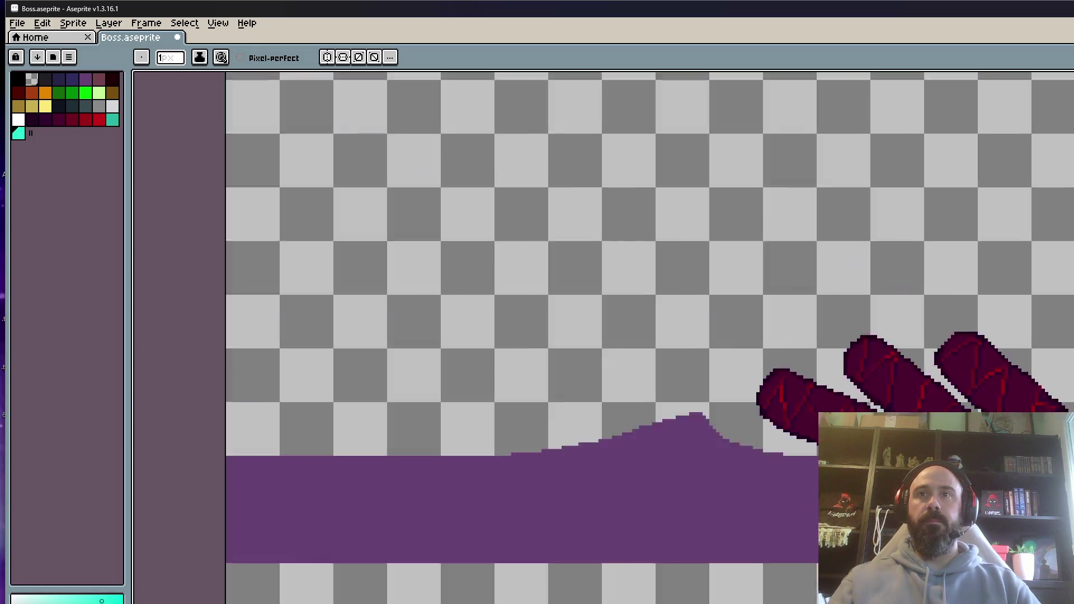
scroll(783, 414, up, 1)
scroll(783, 414, down, 2)
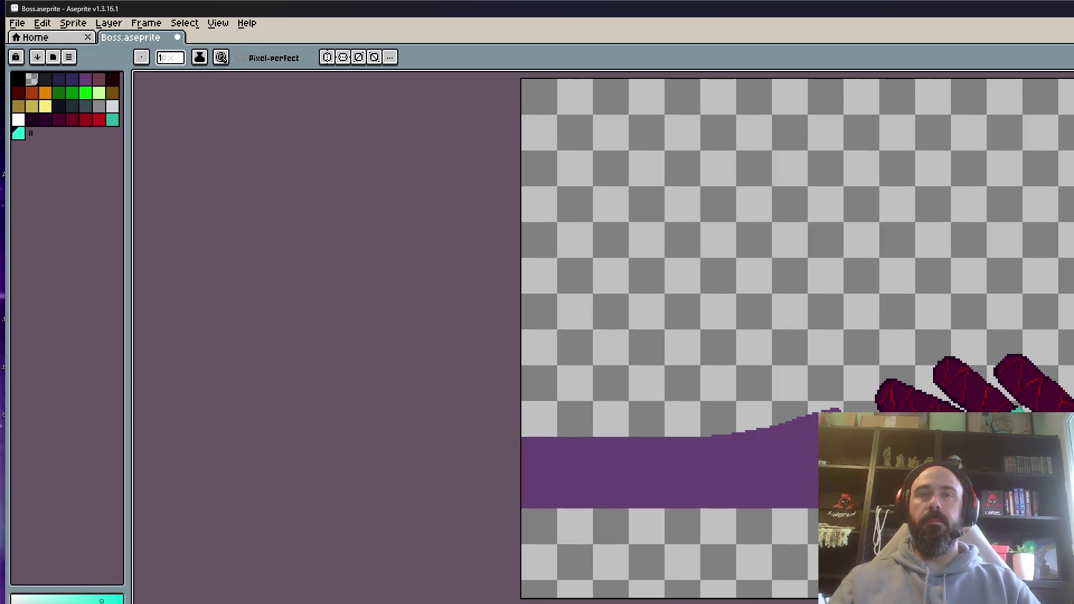
scroll(996, 417, up, 4)
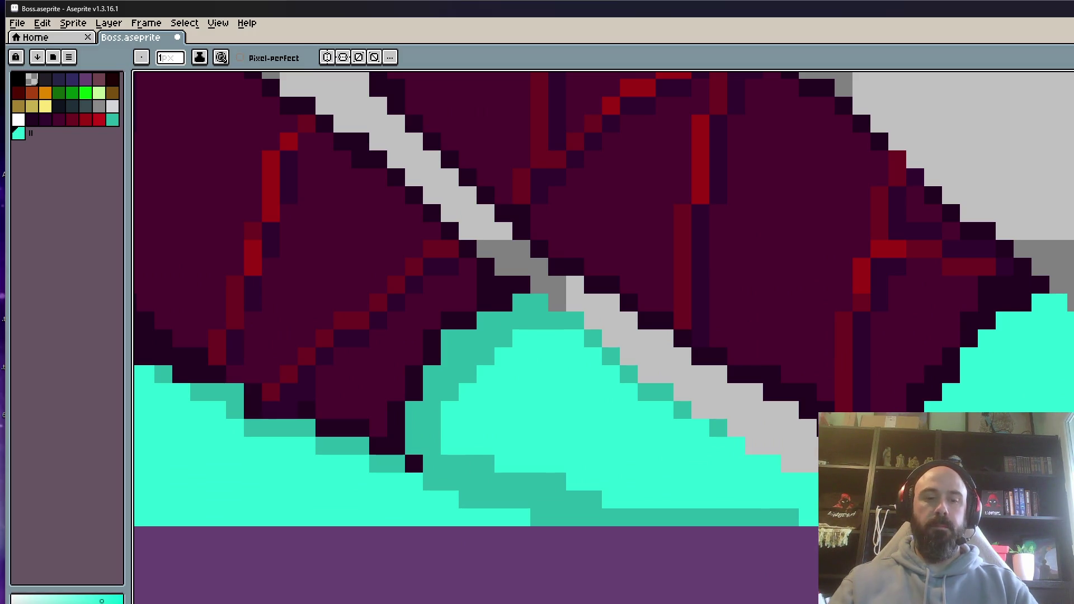
Shade the claw tip's upper edge cells and diagonal edge in dark teal.
alt+click(666, 388)
scroll(666, 389, up, 1)
drag(666, 388, 296, 435)
click(979, 296)
click(1006, 296)
mouse_move(1006, 296)
mouse_down()
mouse_move(906, 358)
mouse_move(902, 400)
mouse_up()
Darken more claw edge cells and step teal shading along the claw's lower edge.
click(800, 547)
scroll(800, 547, down, 3)
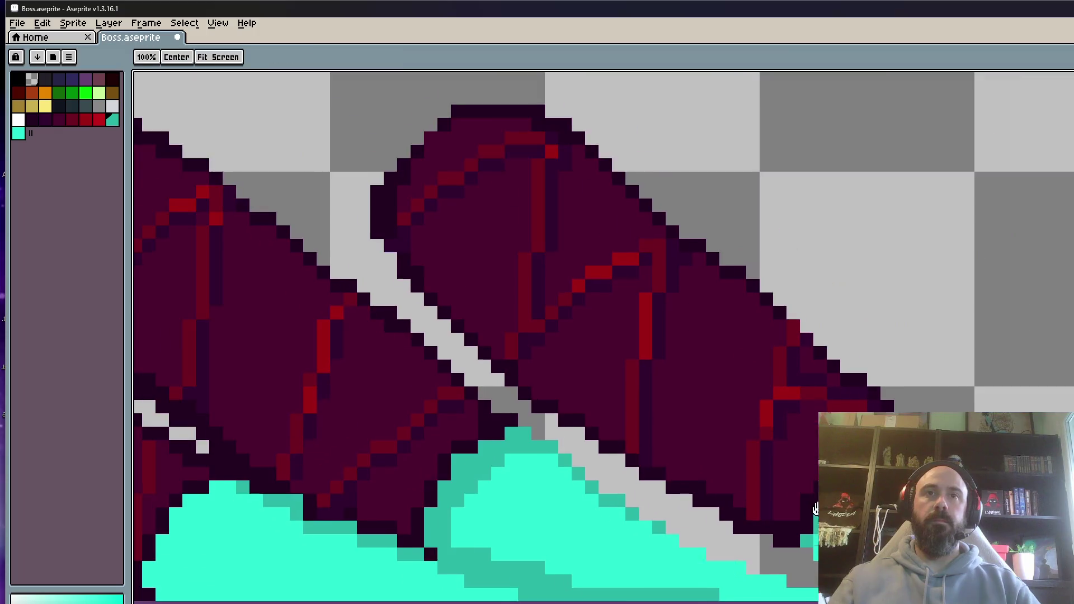
scroll(866, 554, up, 2)
click(884, 313)
mouse_move(913, 336)
mouse_down()
mouse_move(963, 366)
mouse_move(857, 339)
mouse_move(1018, 410)
mouse_up()
Revert the stepped teal edge to bright cyan and add a teal edge along the lower claw.
scroll(962, 407, down, 3)
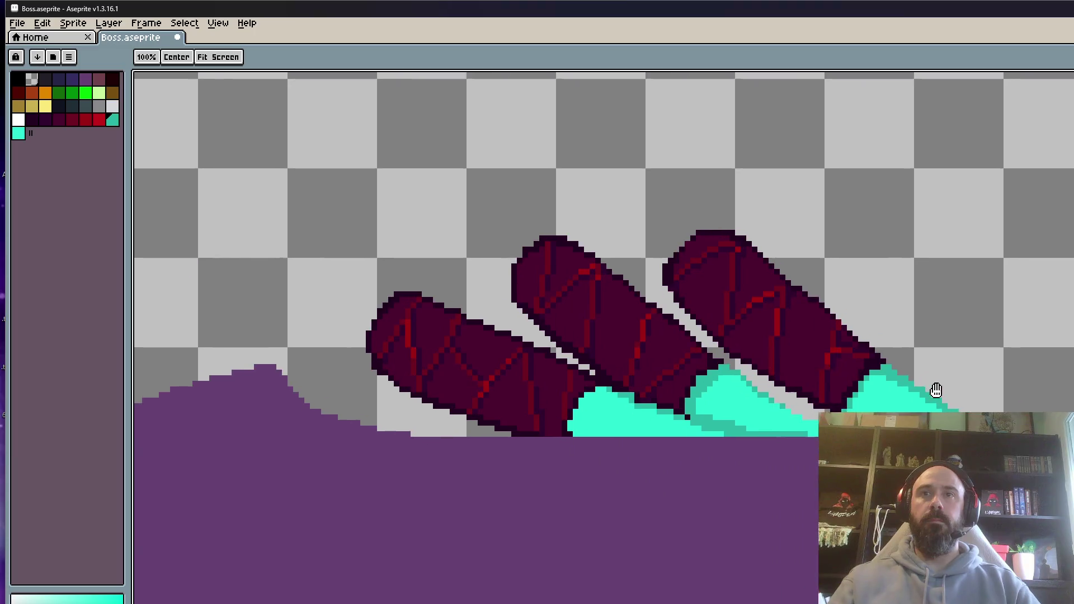
scroll(962, 407, up, 2)
drag(799, 303, 920, 402)
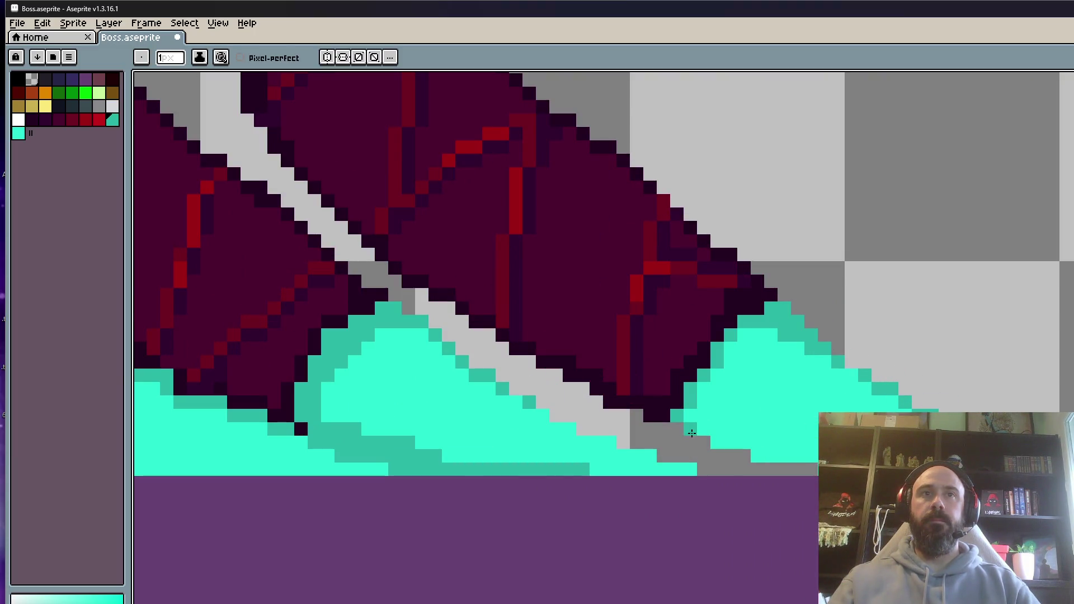
drag(690, 431, 787, 464)
scroll(786, 465, down, 3)
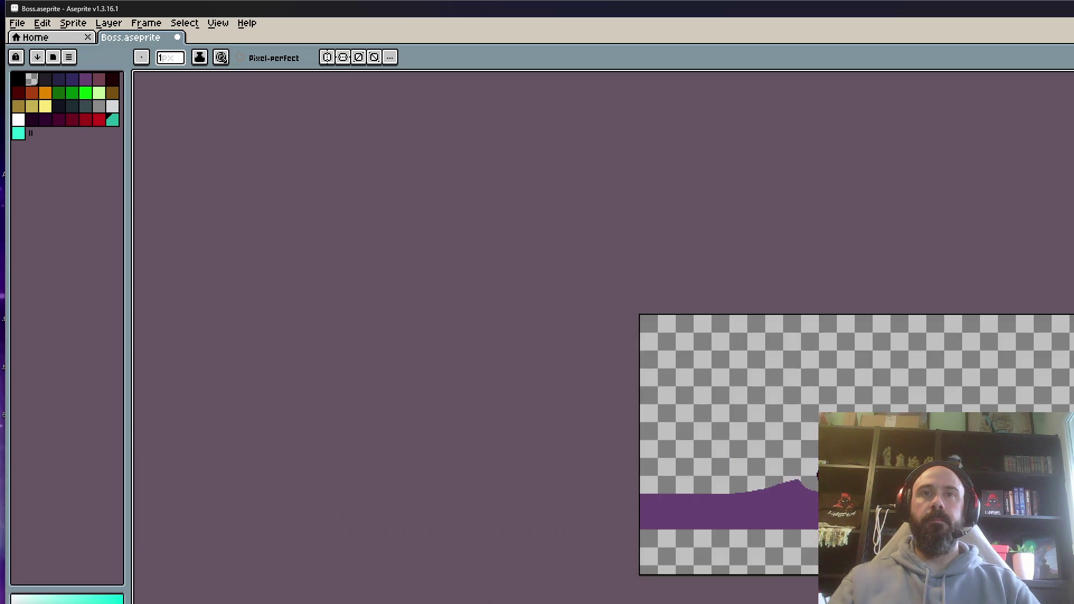
scroll(786, 464, up, 3)
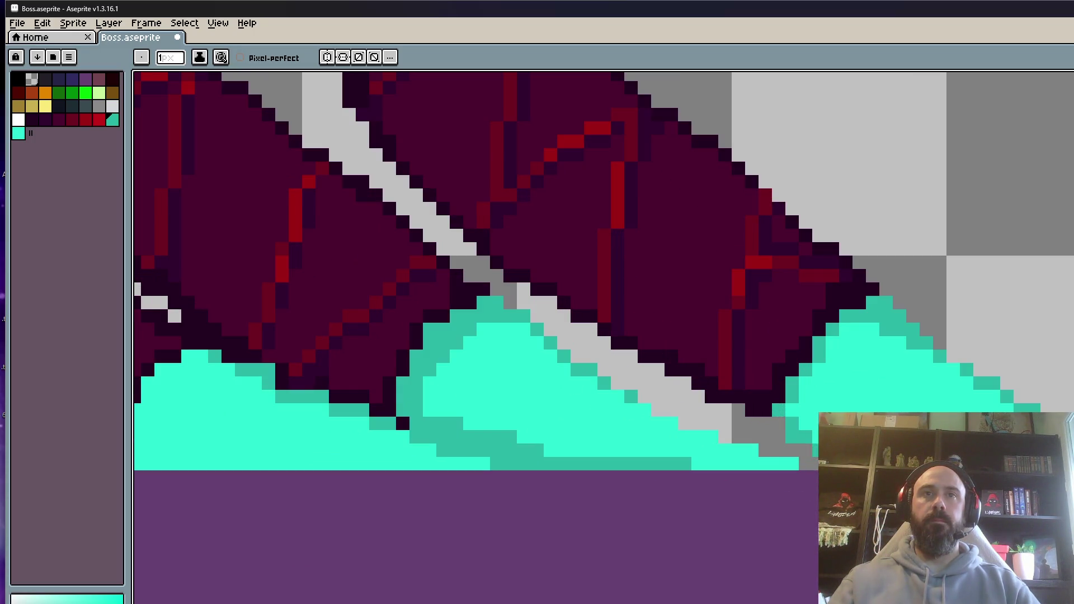
Turn stray teal pixels on the lower claw tip back to bright cyan.
alt+click(806, 448)
scroll(765, 415, up, 1)
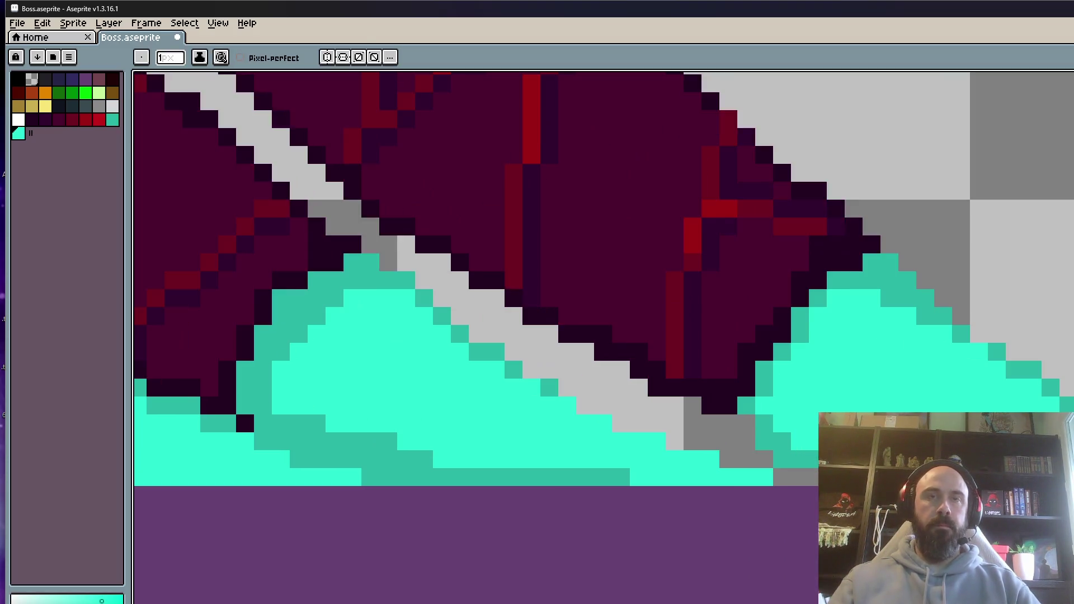
drag(782, 441, 810, 460)
scroll(810, 459, down, 2)
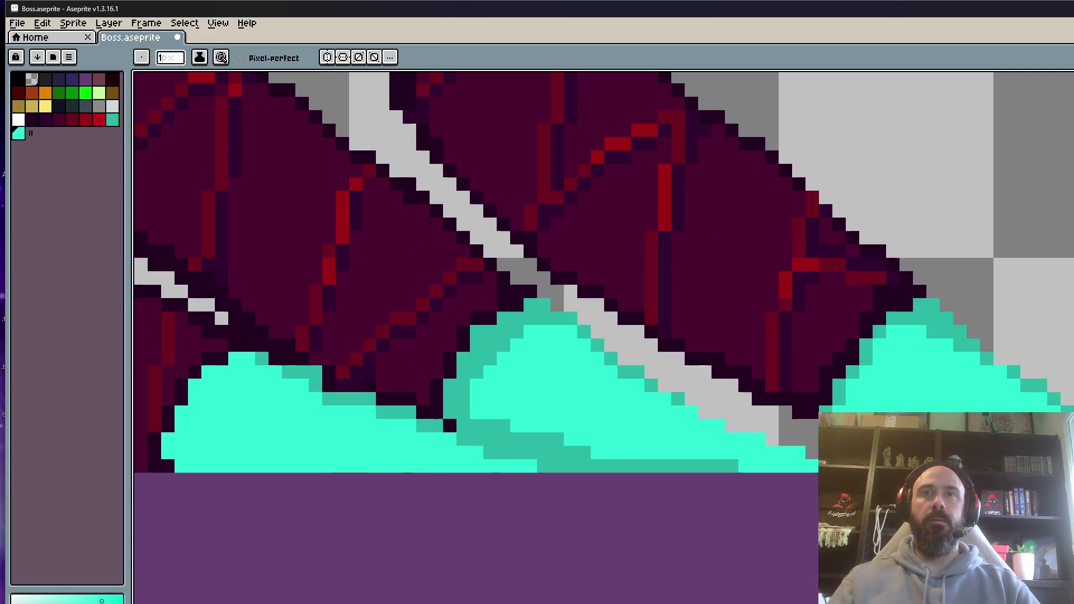
scroll(810, 459, down, 2)
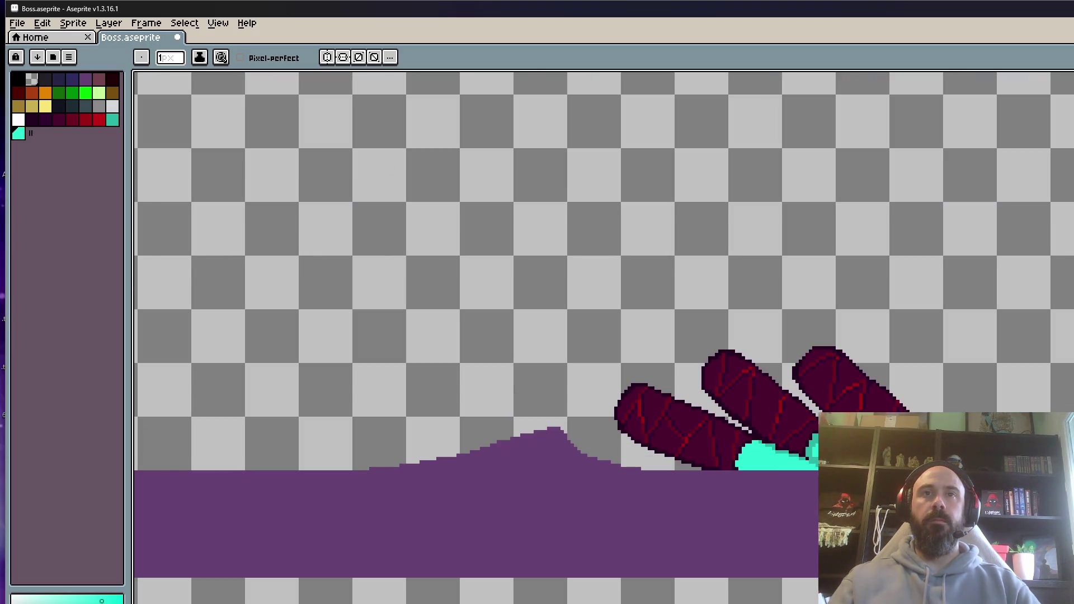
scroll(751, 465, up, 3)
drag(775, 430, 822, 431)
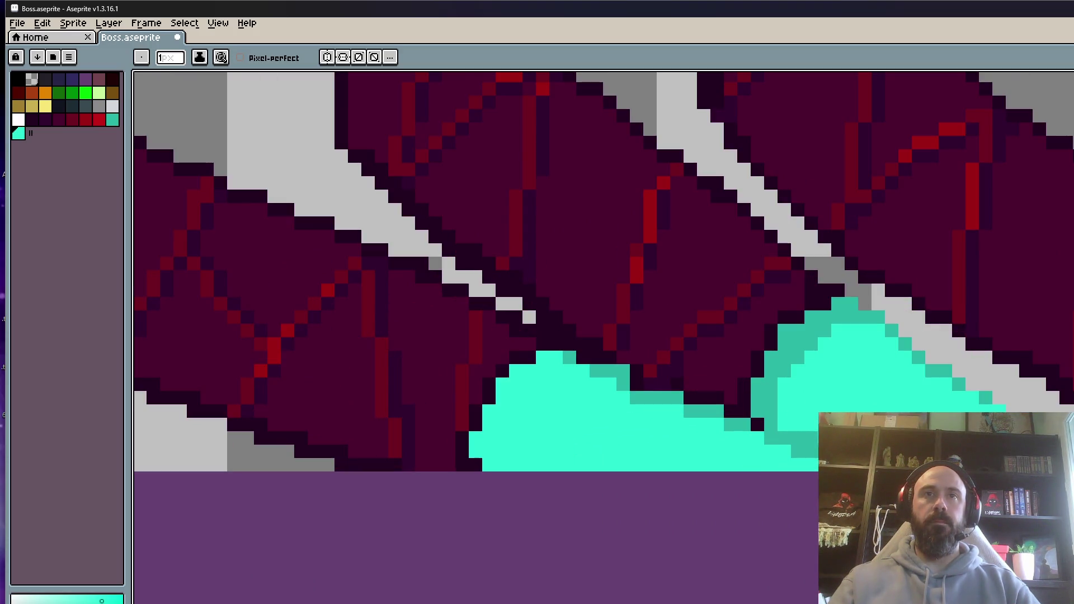
scroll(1051, 425, down, 3)
scroll(1051, 426, up, 2)
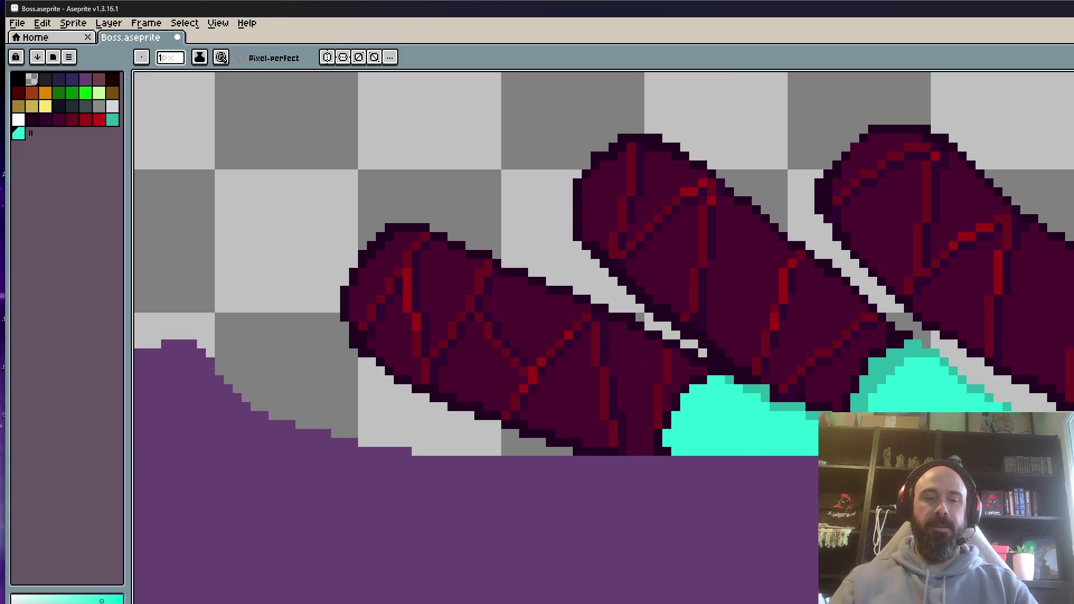
alt+click(746, 432)
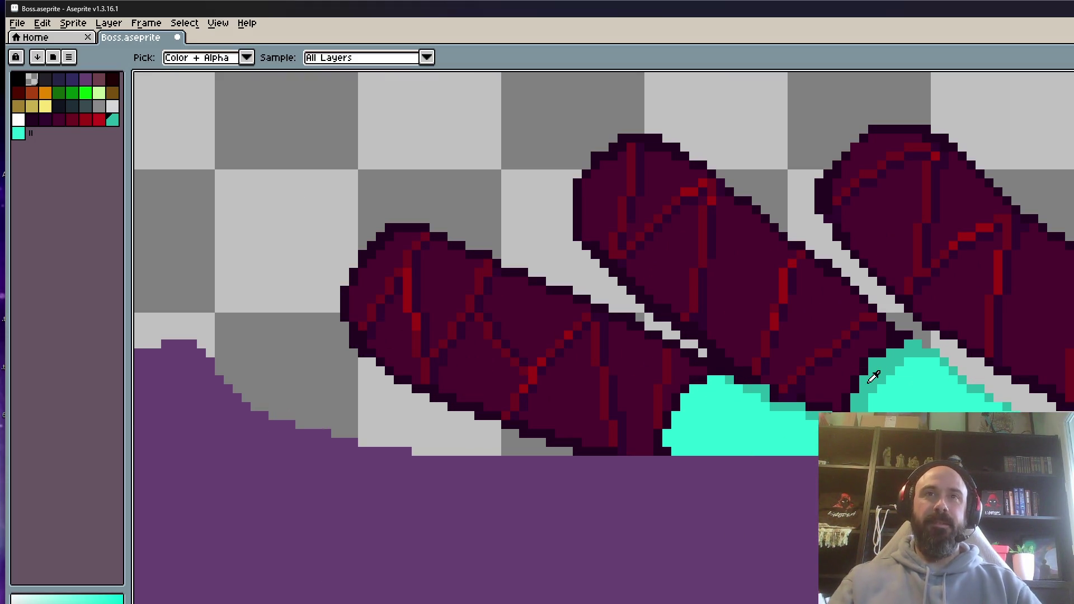
Shade the top of the claw tip with teal pixels.
scroll(747, 433, up, 5)
click(655, 308)
click(708, 280)
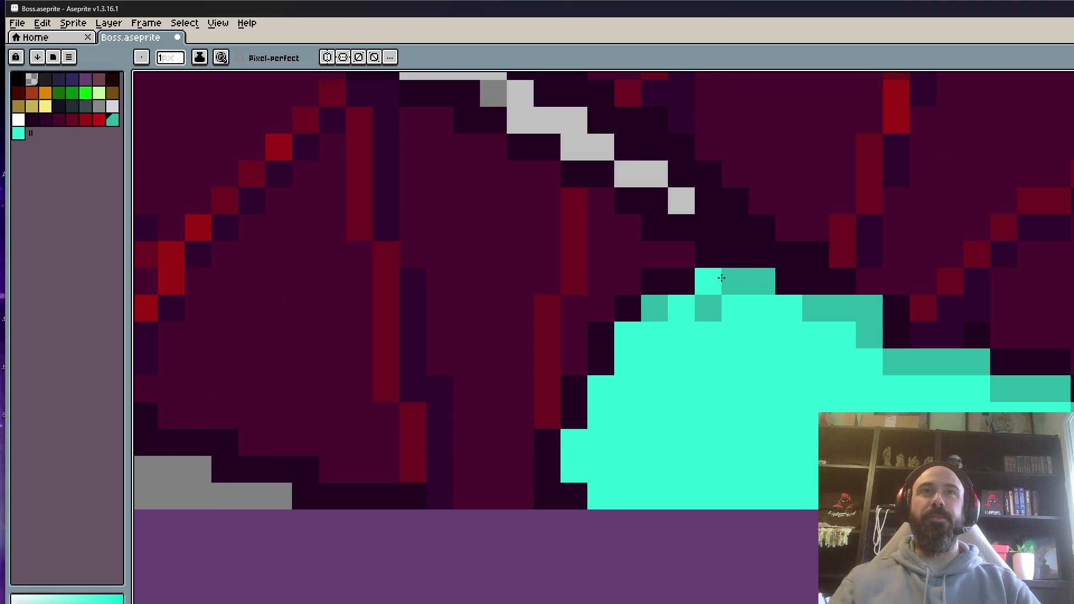
click(736, 282)
click(682, 309)
Run teal shading down the claw tip's left edge and across its lower-left area.
click(628, 335)
click(627, 363)
click(601, 389)
click(601, 416)
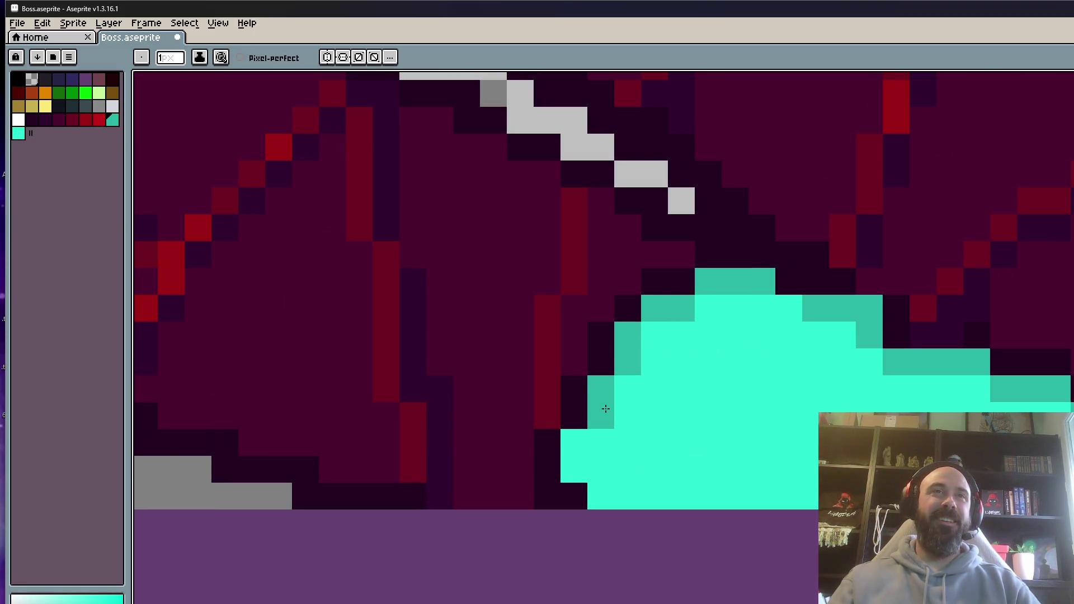
click(579, 445)
mouse_move(582, 451)
mouse_down()
mouse_move(595, 492)
mouse_move(628, 469)
mouse_move(713, 319)
mouse_move(717, 507)
mouse_up()
scroll(717, 507, down, 3)
scroll(847, 388, up, 3)
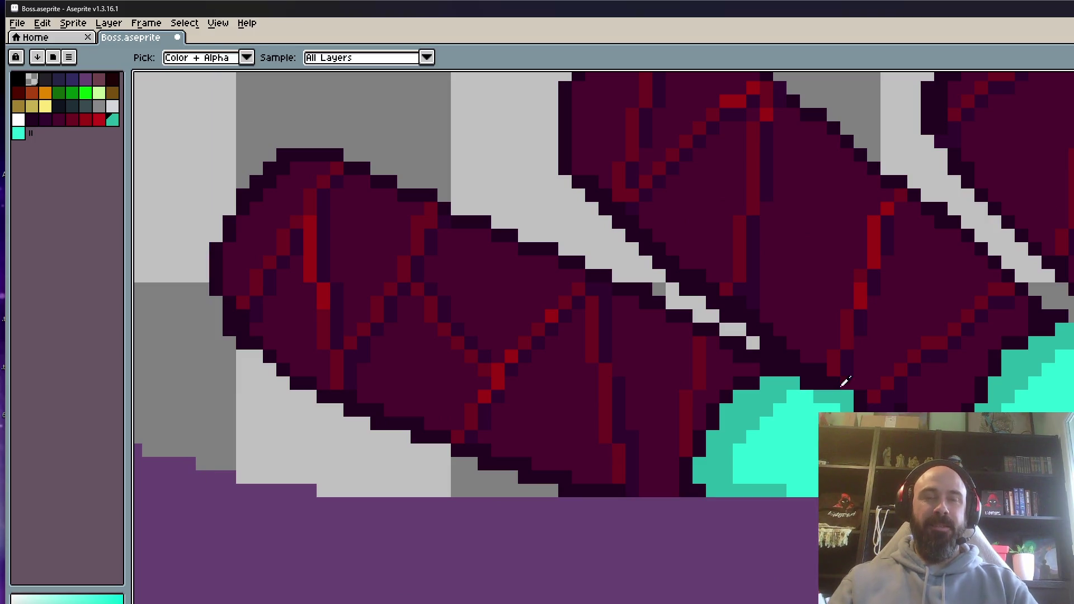
Touch up parts of the claw tip interior with bright cyan.
alt+click(820, 363)
scroll(819, 364, up, 1)
scroll(820, 364, down, 3)
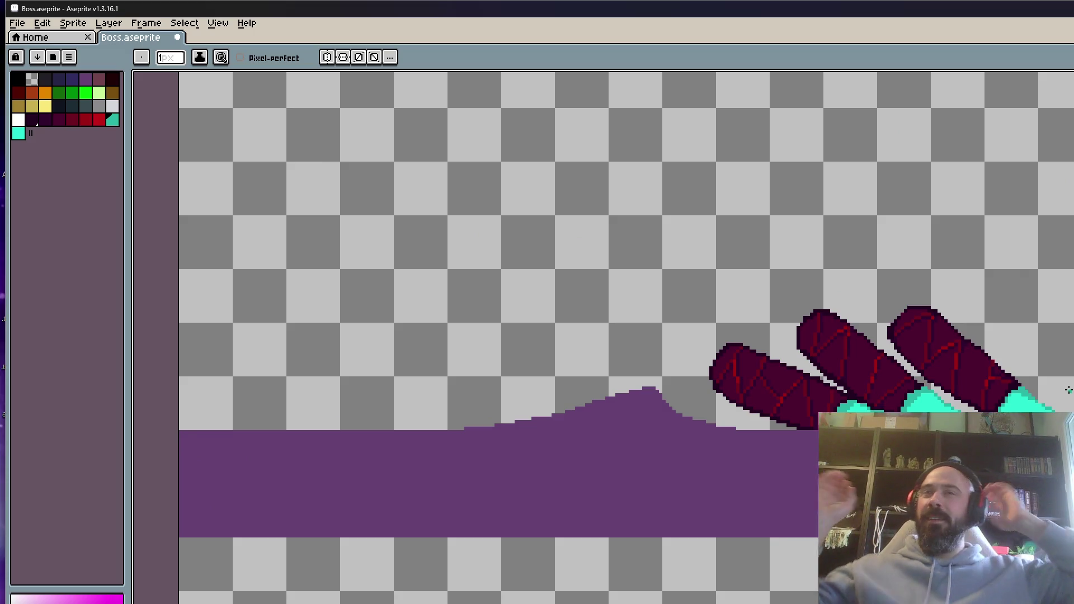
scroll(809, 436, up, 3)
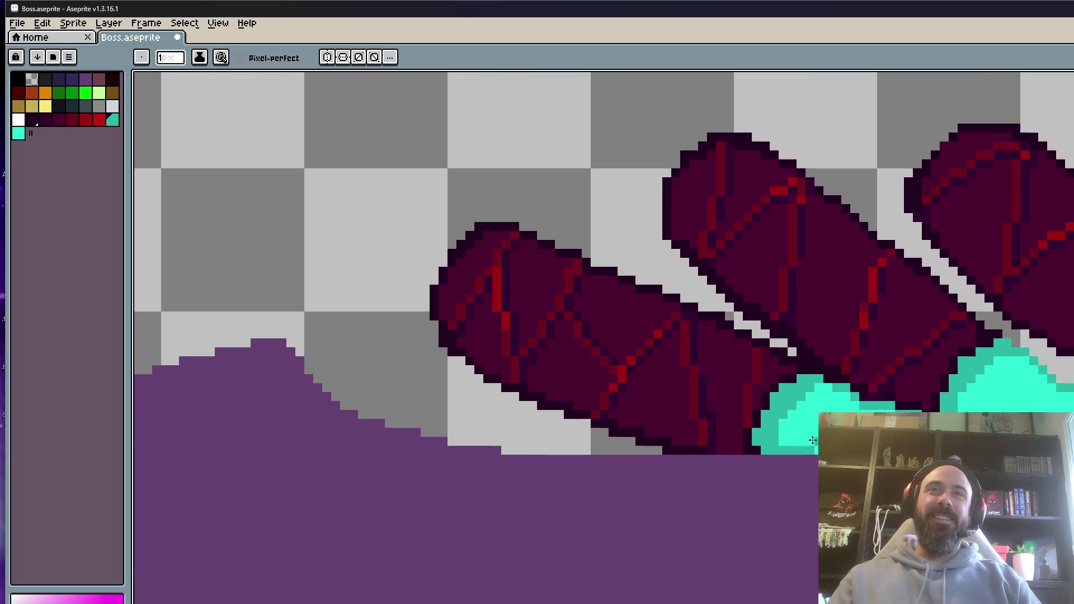
scroll(806, 431, up, 1)
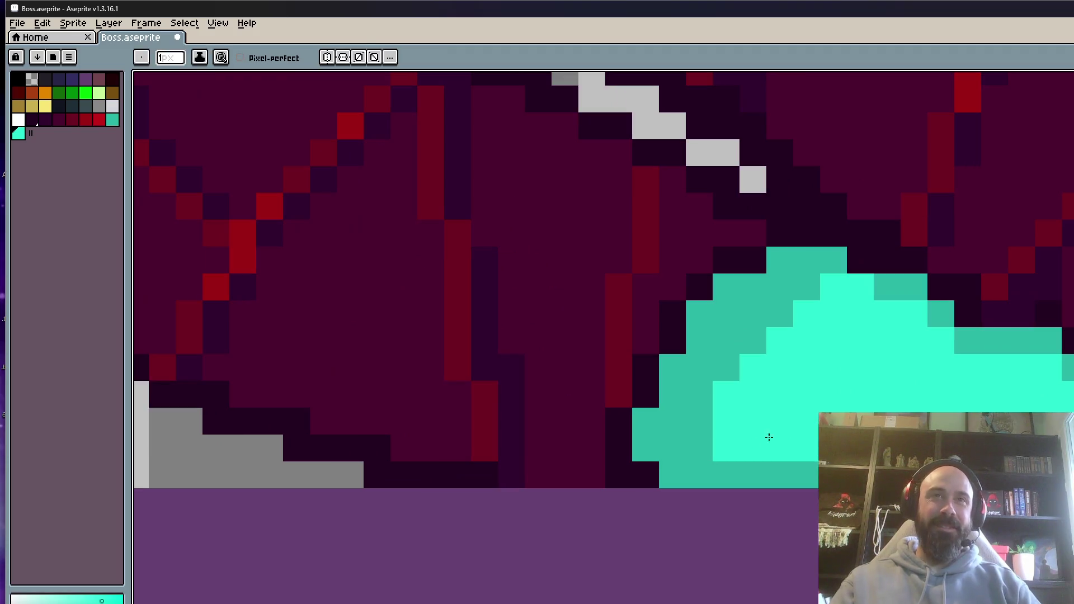
mouse_move(710, 448)
mouse_down()
mouse_move(757, 336)
mouse_move(753, 316)
mouse_move(676, 446)
mouse_up()
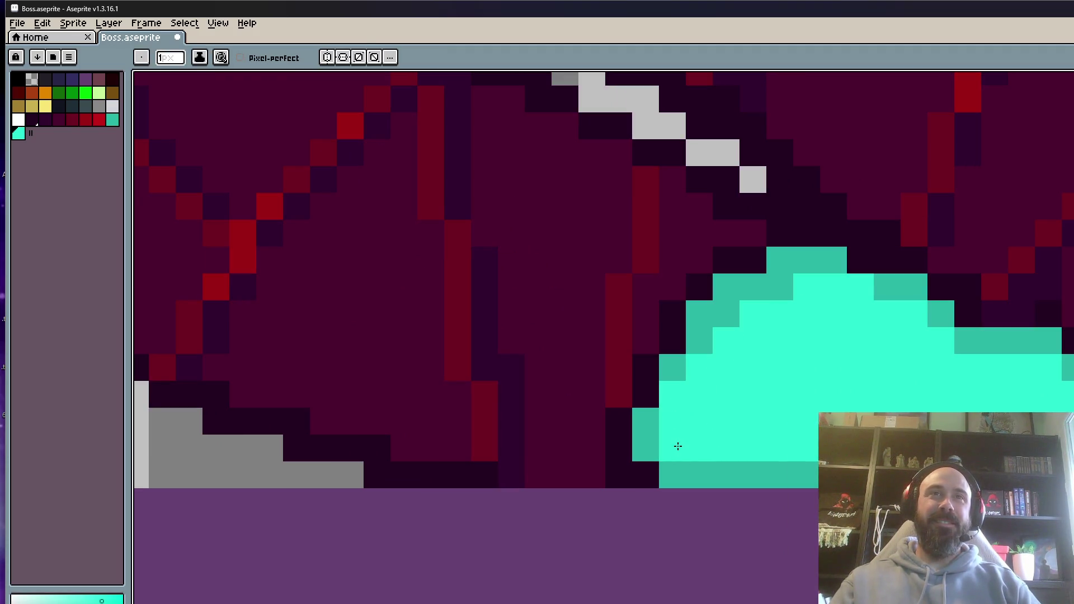
scroll(843, 393, down, 3)
scroll(750, 379, up, 3)
mouse_move(609, 396)
mouse_down()
mouse_move(599, 367)
mouse_move(695, 292)
mouse_move(613, 335)
mouse_up()
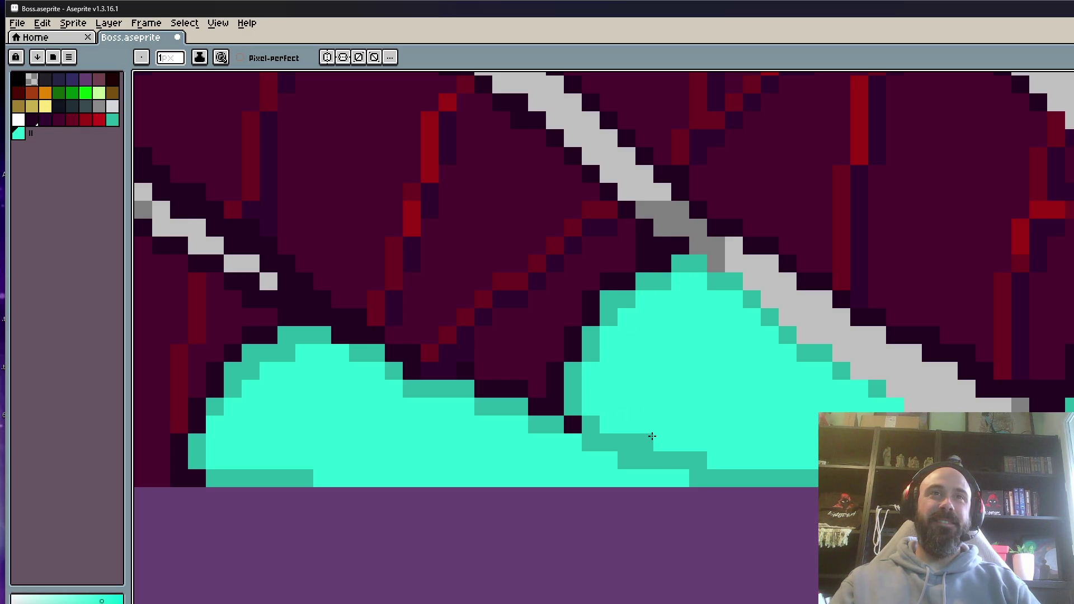
scroll(704, 438, down, 3)
scroll(897, 343, up, 3)
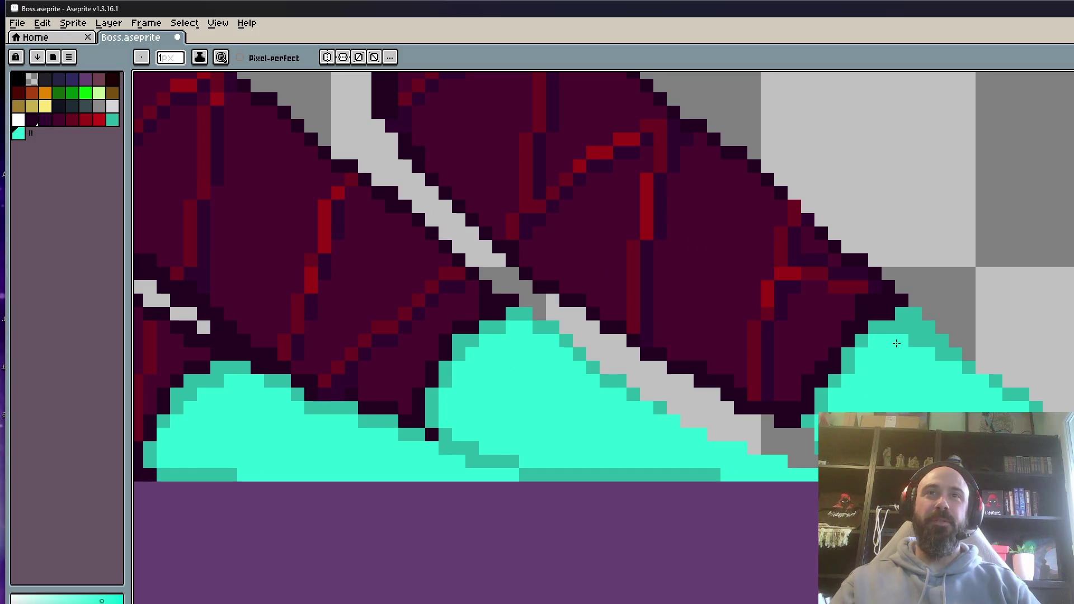
scroll(939, 353, down, 3)
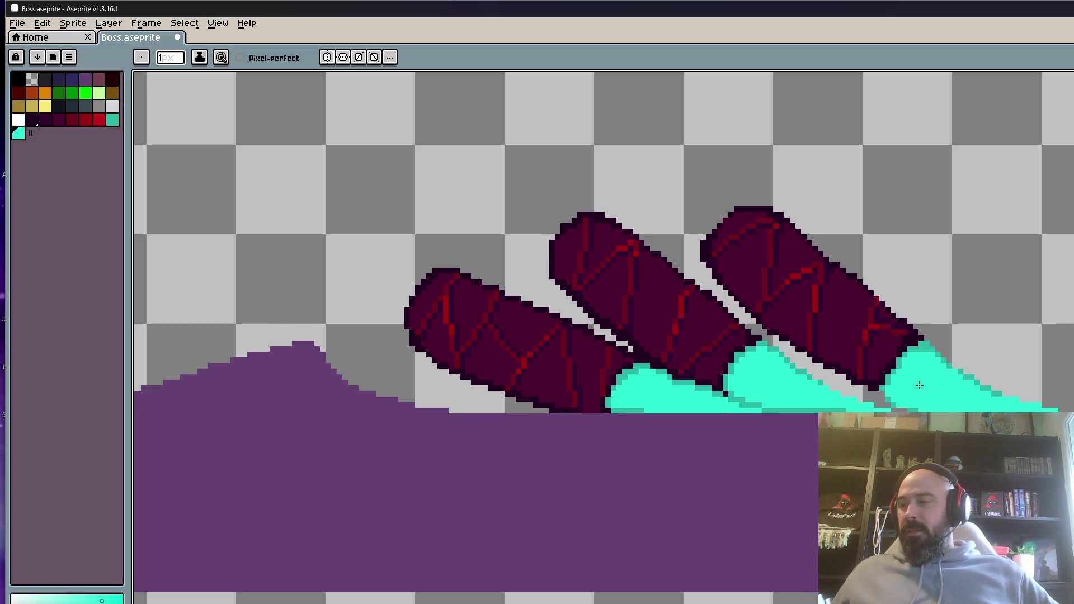
scroll(920, 385, down, 5)
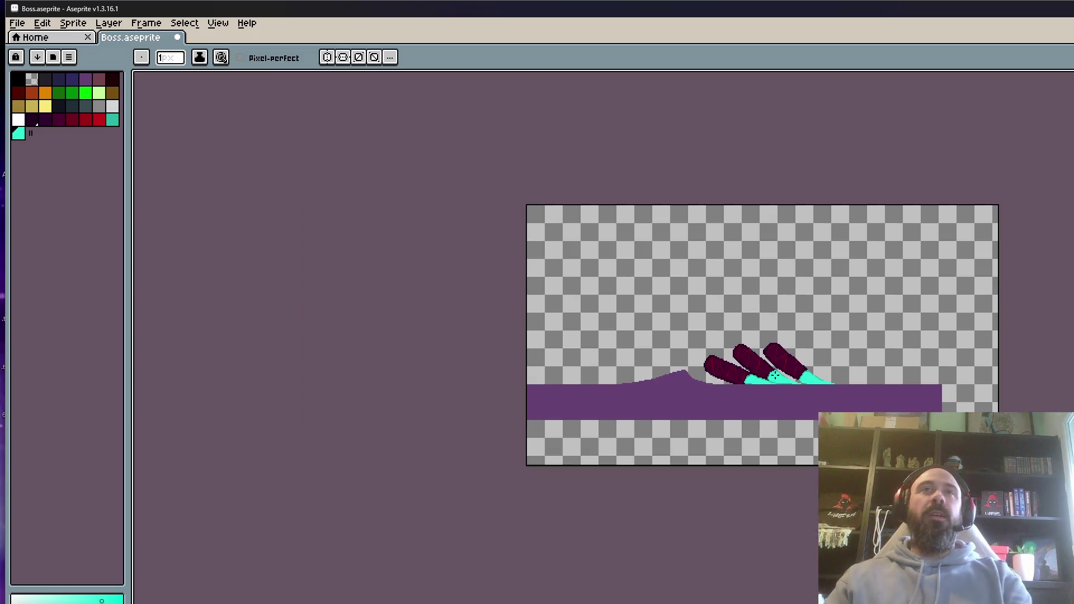
scroll(833, 313, up, 5)
scroll(879, 320, down, 5)
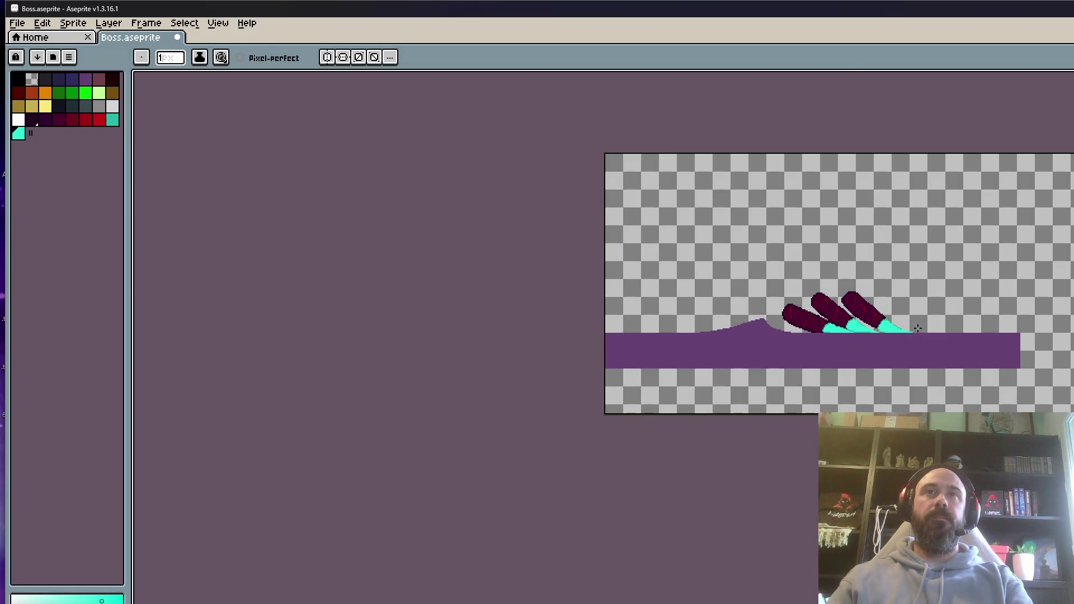
scroll(889, 327, up, 3)
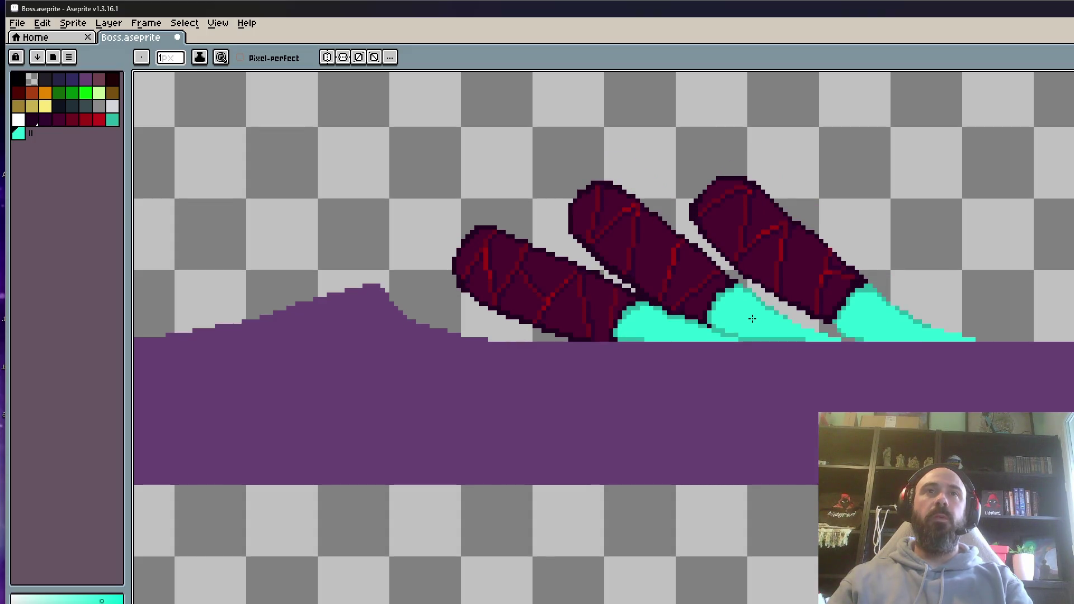
scroll(755, 319, up, 1)
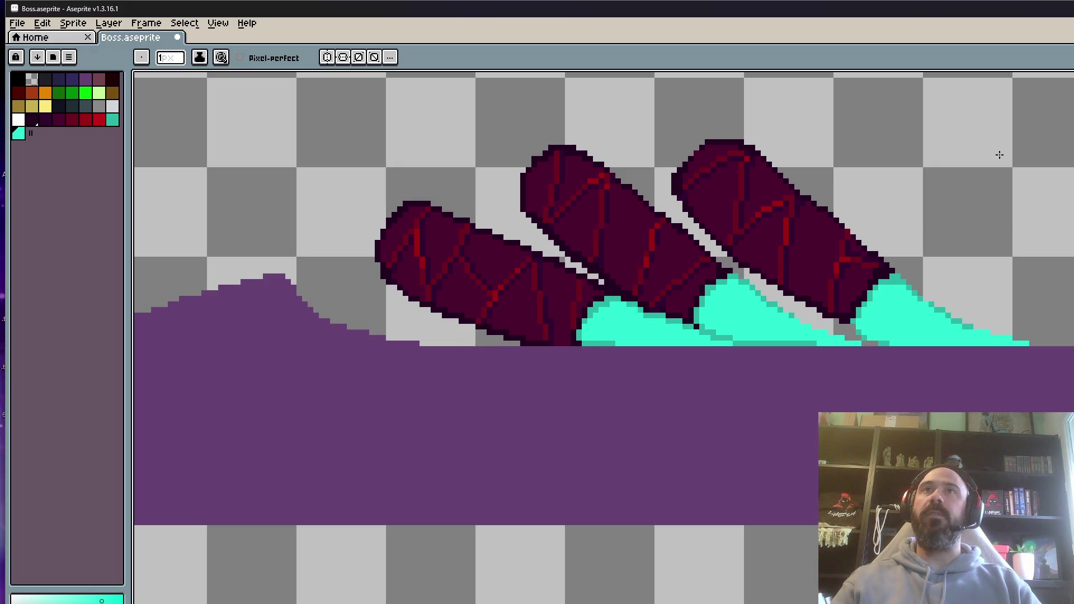
scroll(872, 224, down, 3)
drag(826, 190, 793, 287)
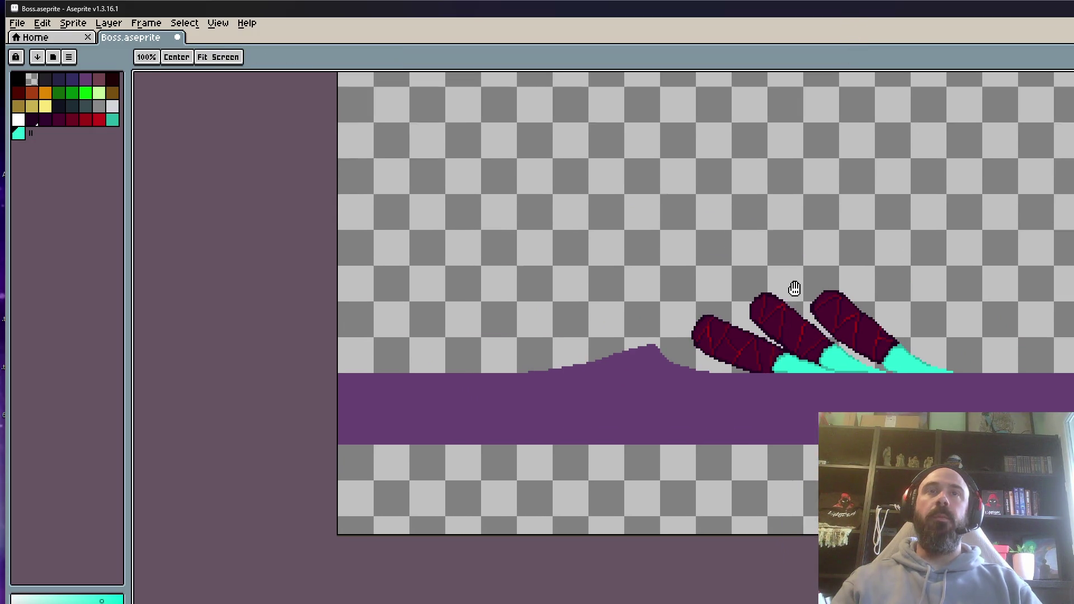
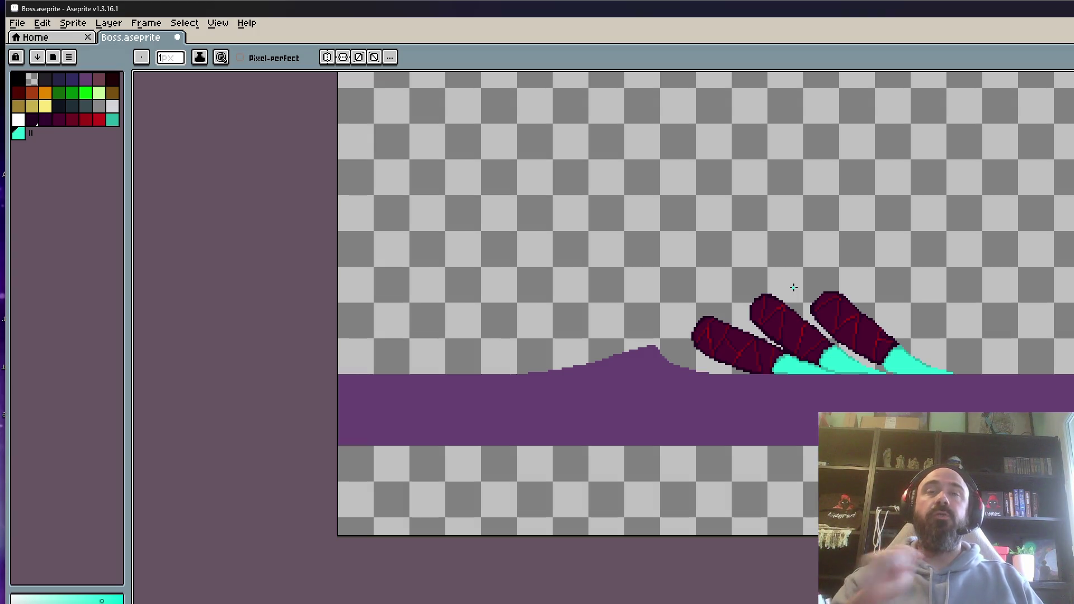
Zoom in on the veined legs and sample their dark maroon as the drawing colour.
scroll(794, 287, up, 3)
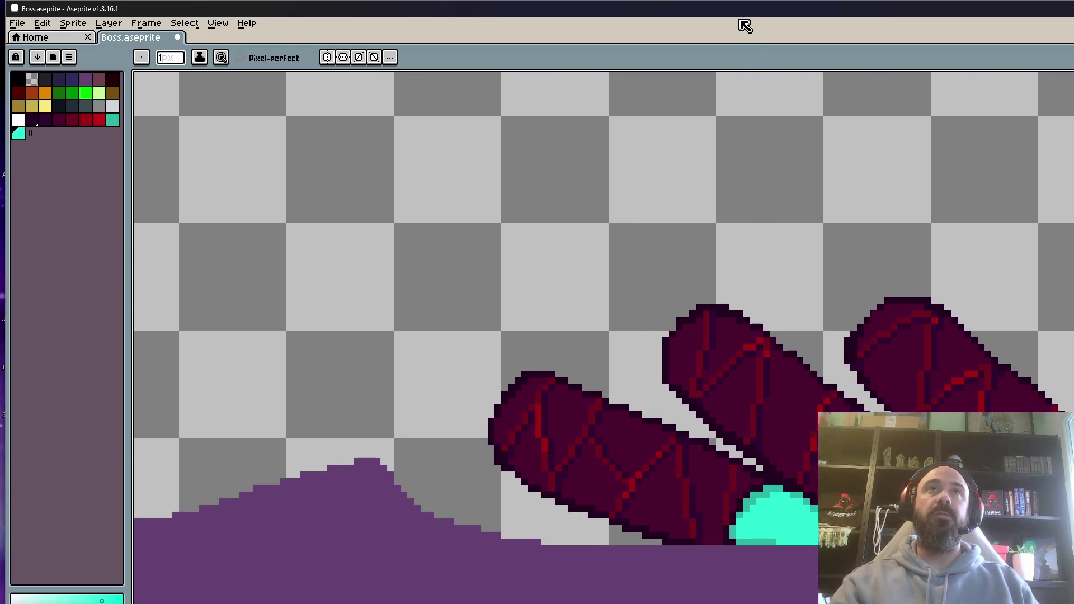
scroll(756, 345, up, 3)
scroll(755, 345, down, 8)
scroll(734, 374, up, 2)
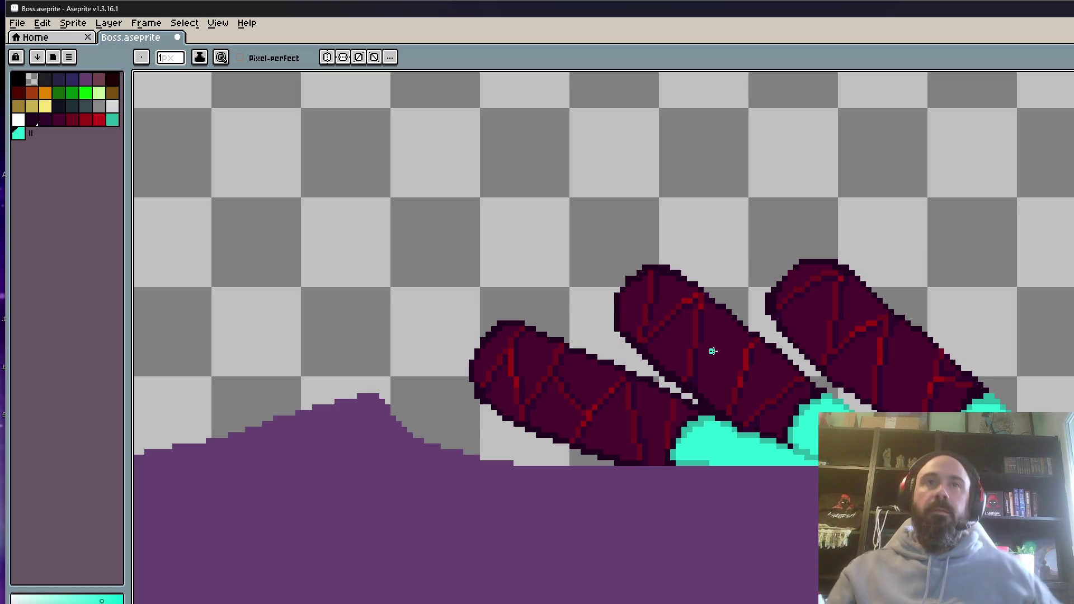
scroll(713, 351, up, 4)
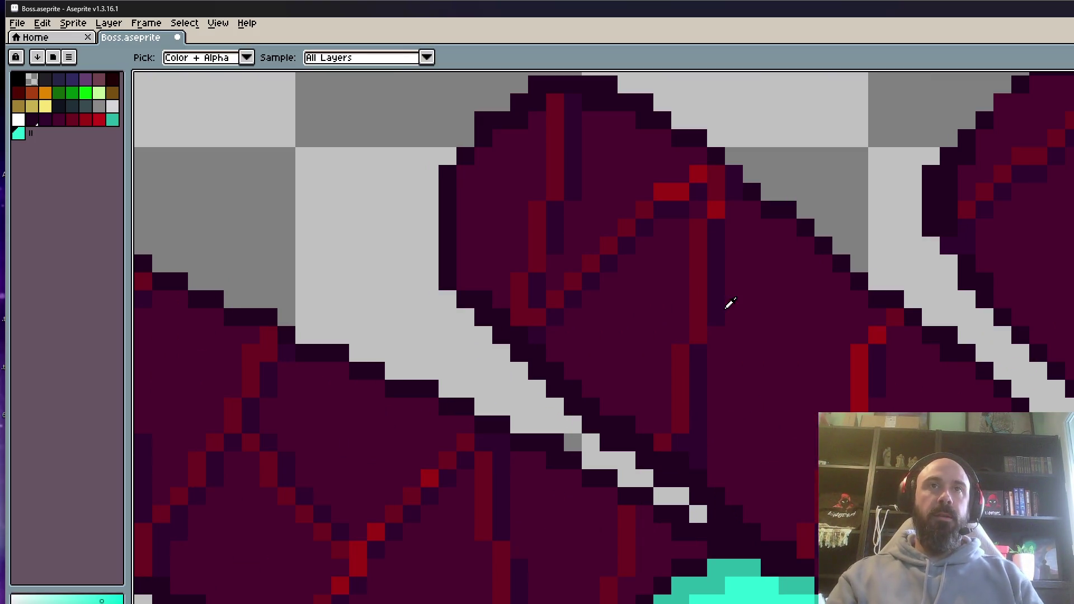
alt+click(718, 308)
scroll(717, 313, up, 1)
scroll(706, 414, down, 2)
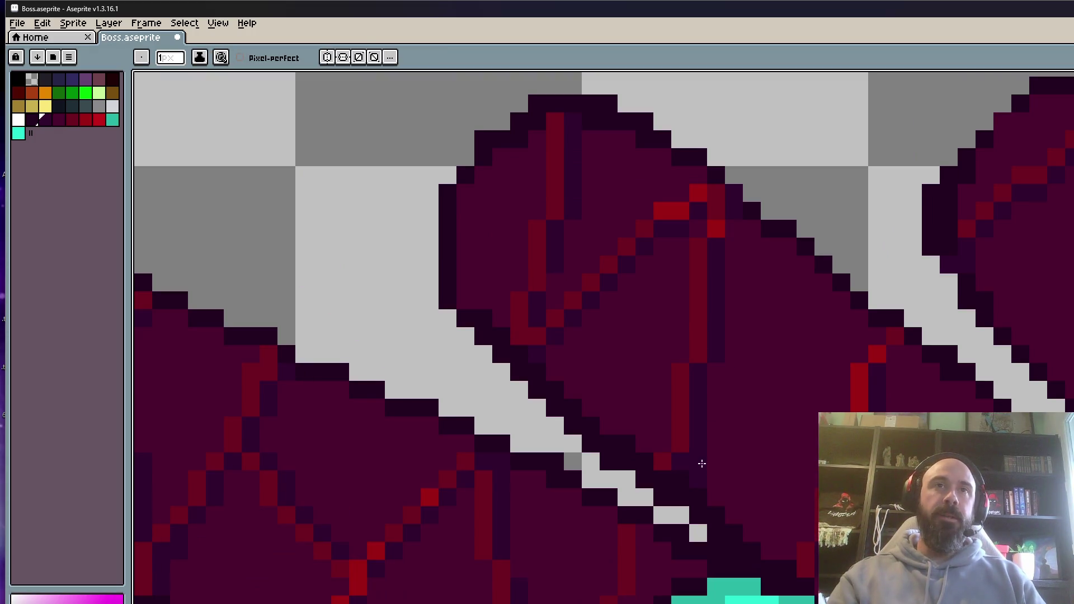
scroll(735, 467, down, 3)
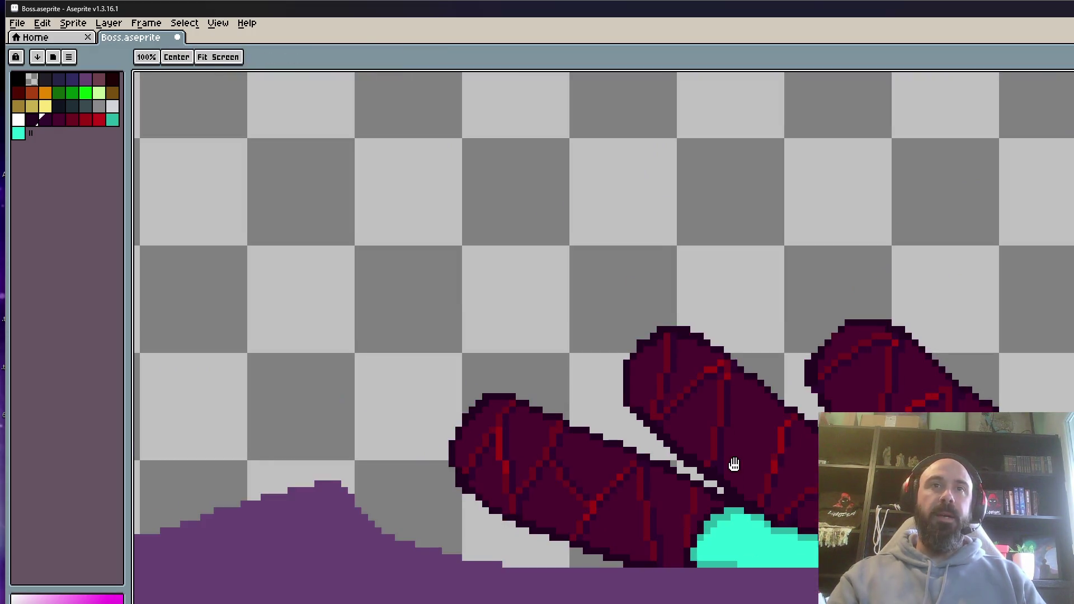
scroll(744, 448, up, 4)
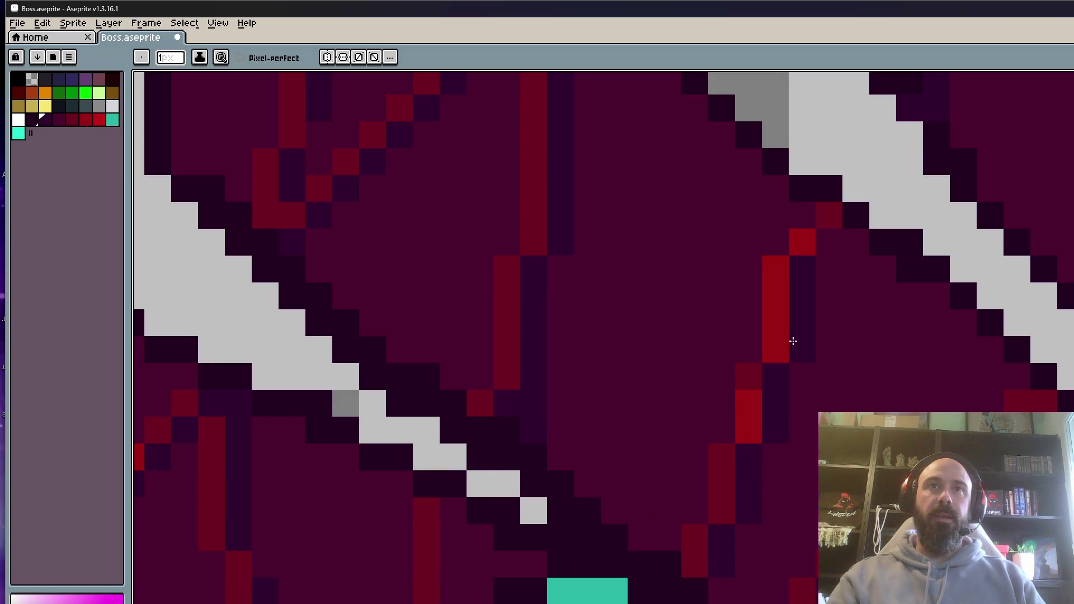
scroll(806, 358, down, 2)
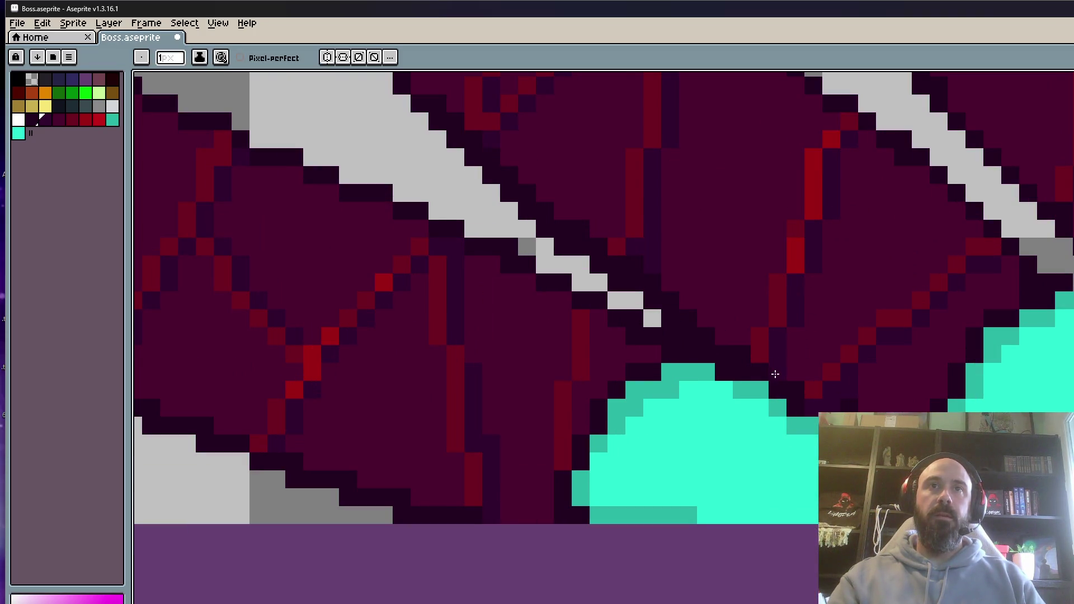
scroll(775, 373, down, 2)
scroll(804, 382, up, 2)
scroll(853, 401, up, 1)
alt+click(811, 397)
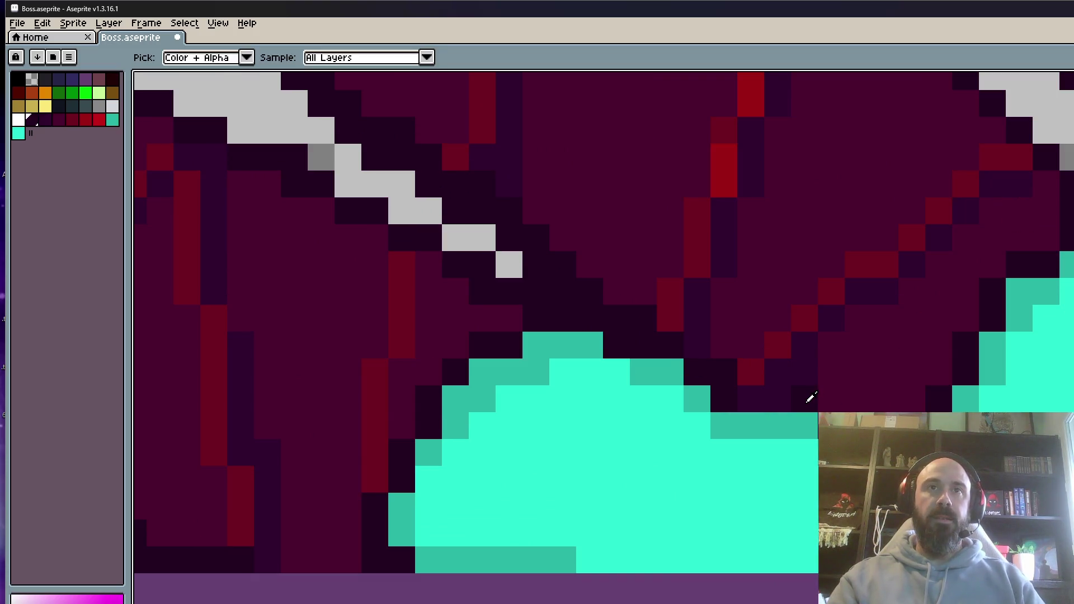
scroll(783, 421, down, 5)
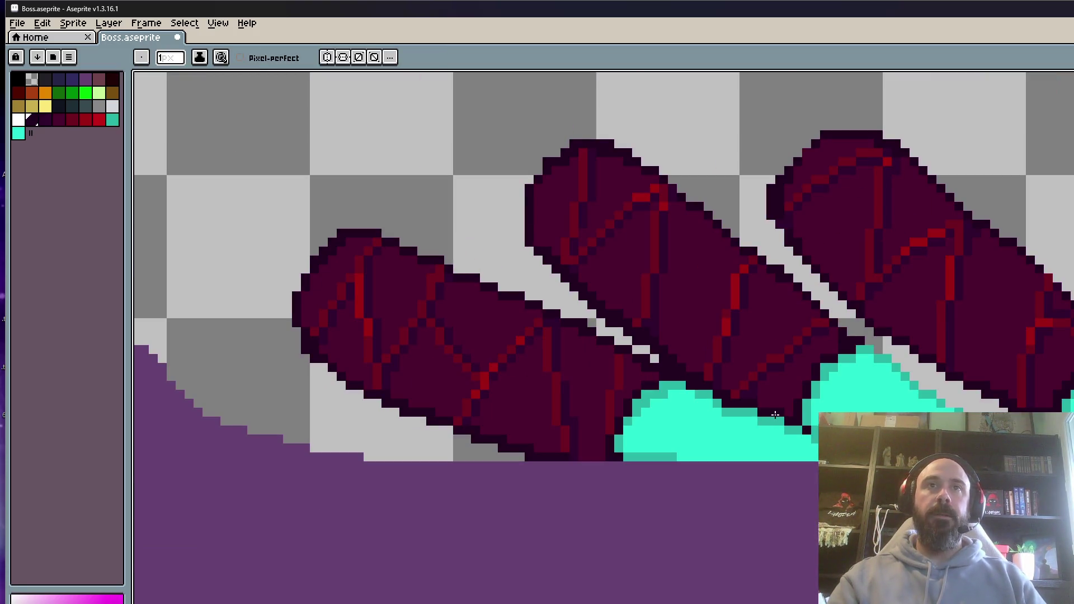
scroll(776, 414, down, 1)
scroll(772, 413, down, 1)
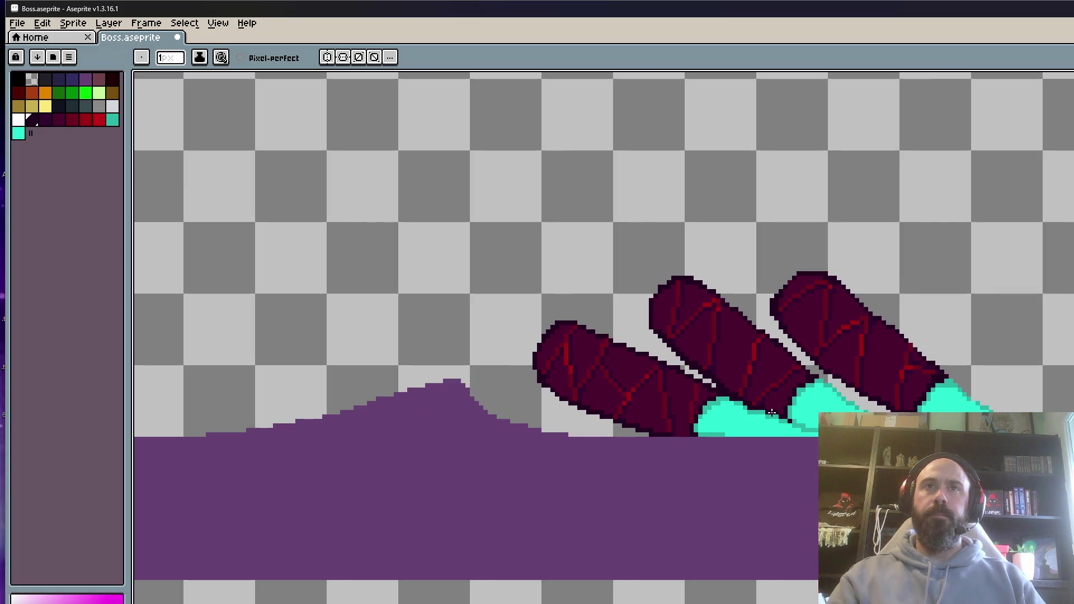
scroll(857, 385, down, 1)
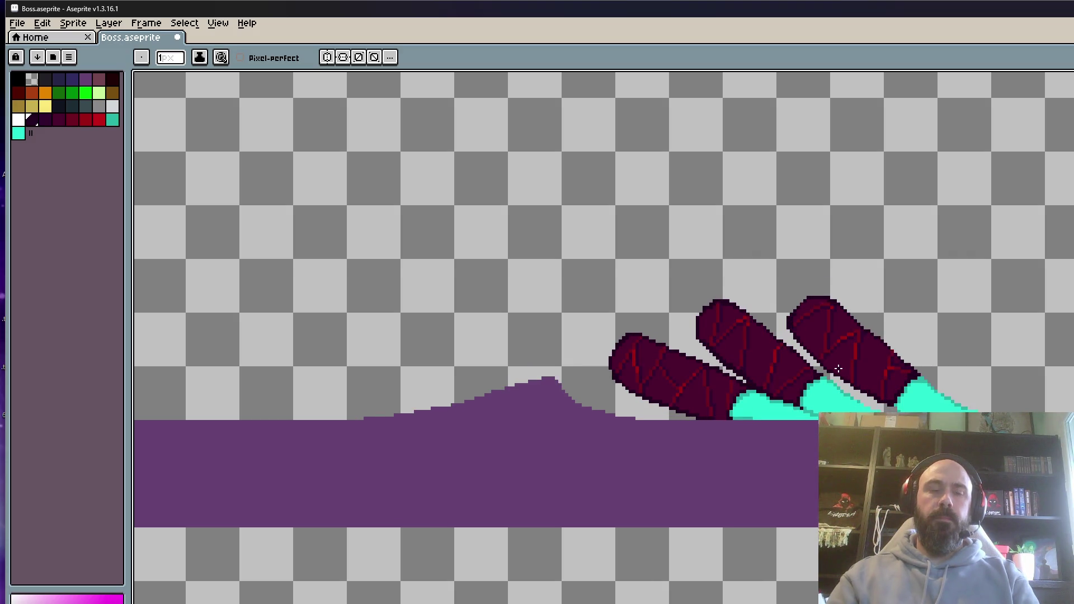
Rectangle-select the area around the three claws, reposition it, and deselect.
key(m)
drag(842, 372, 583, 273)
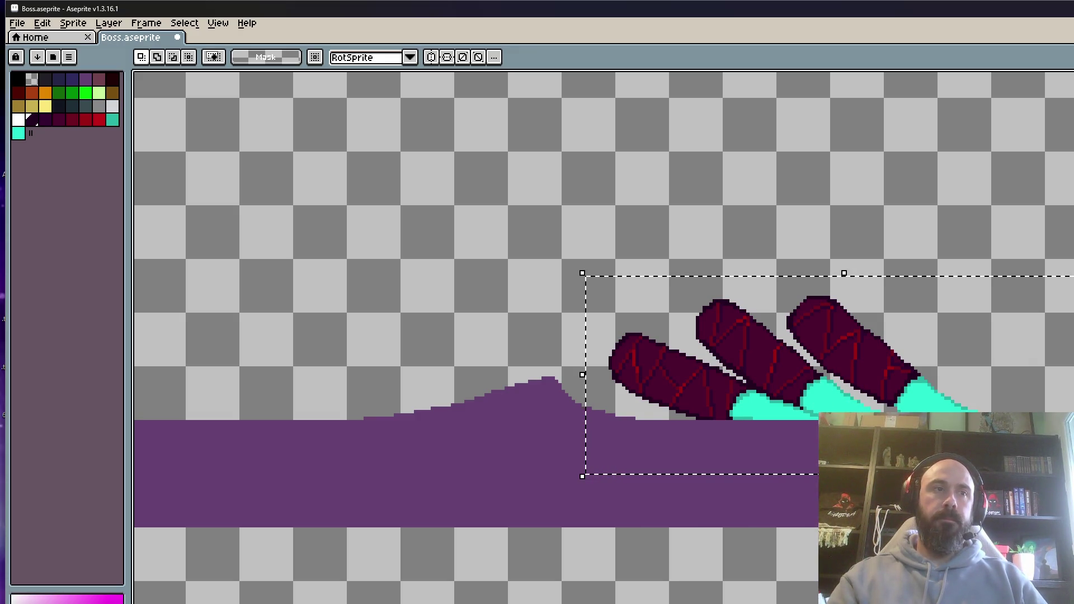
click(772, 434)
scroll(755, 347, up, 2)
key(Return)
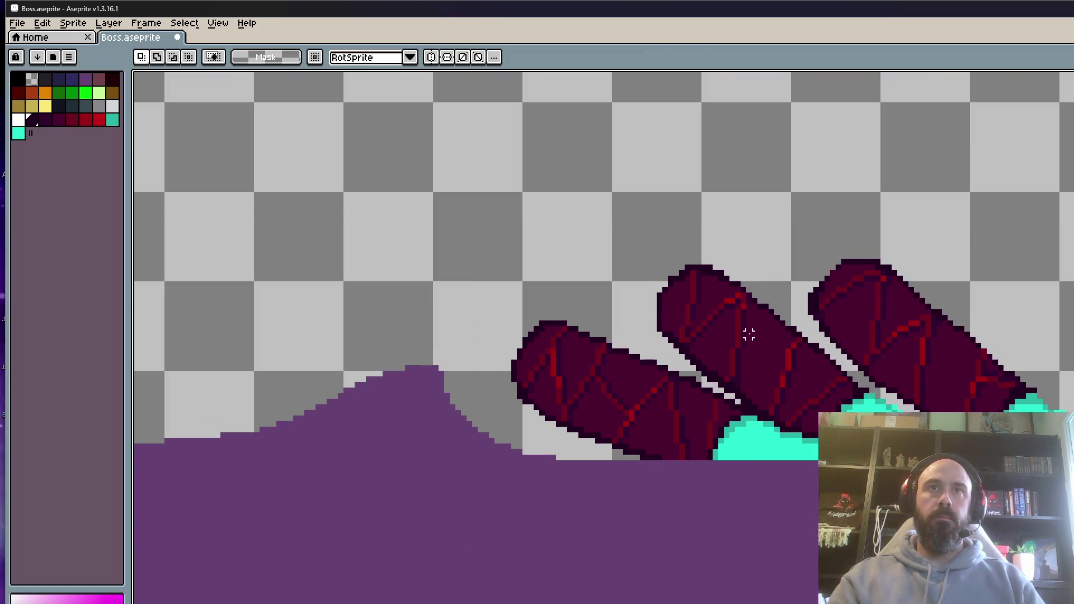
scroll(746, 330, down, 2)
scroll(752, 321, up, 2)
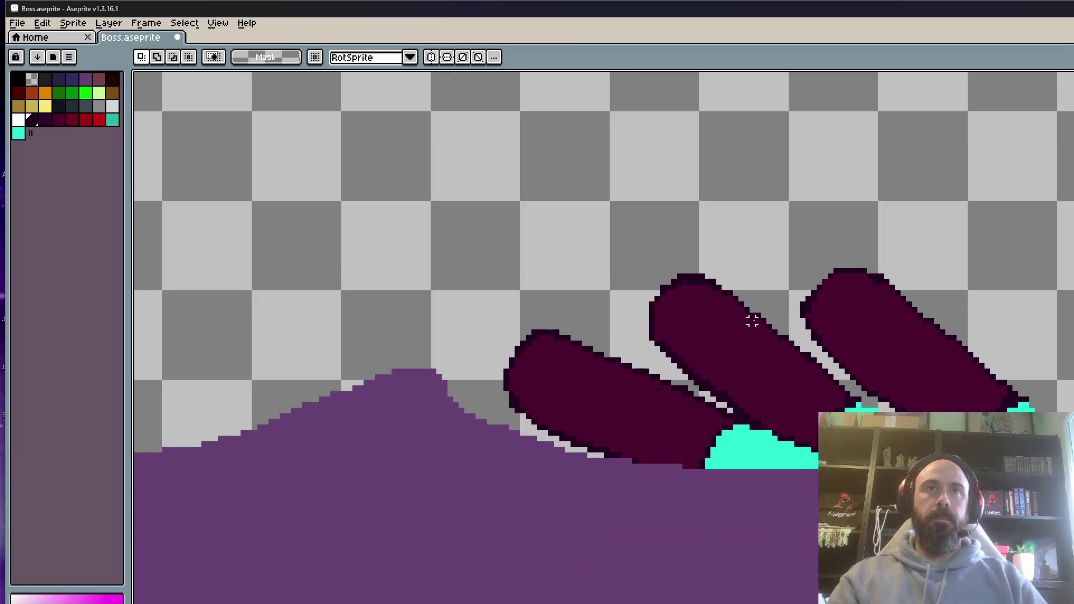
scroll(796, 355, down, 2)
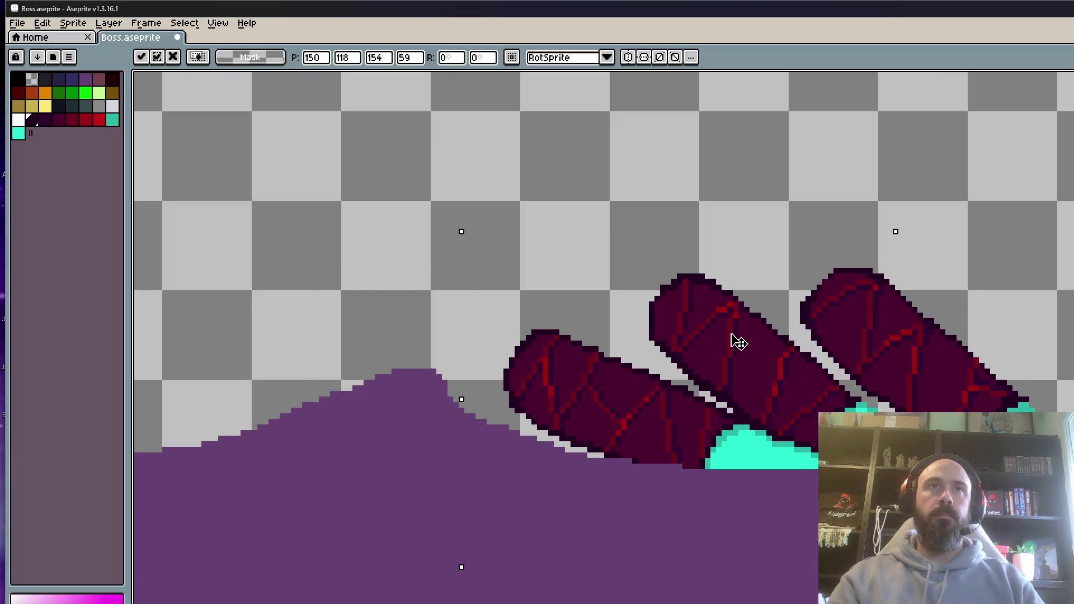
key(ctrl+d)
scroll(755, 336, down, 2)
scroll(742, 345, up, 2)
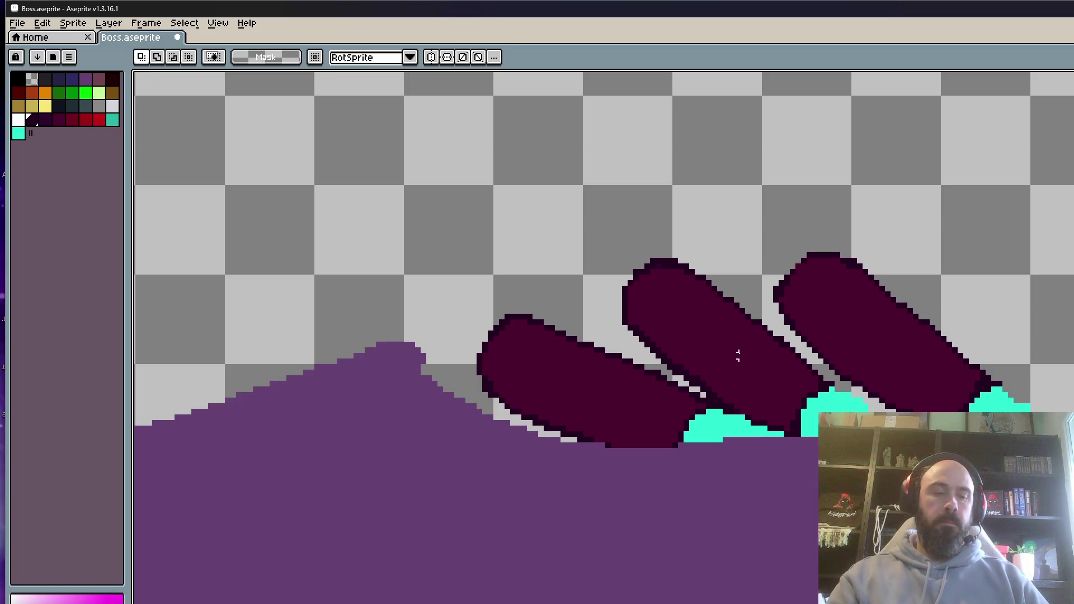
Toggle the pasted red vein lines on and off the legs to compare them.
key(ctrl+z)
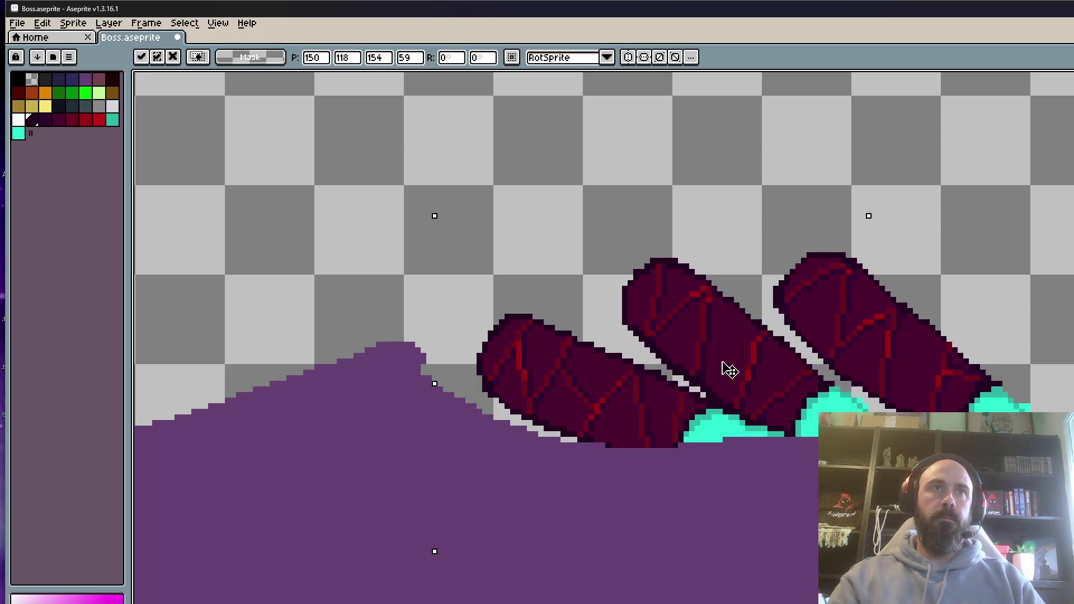
scroll(727, 364, down, 2)
key(ctrl+y)
scroll(720, 355, up, 2)
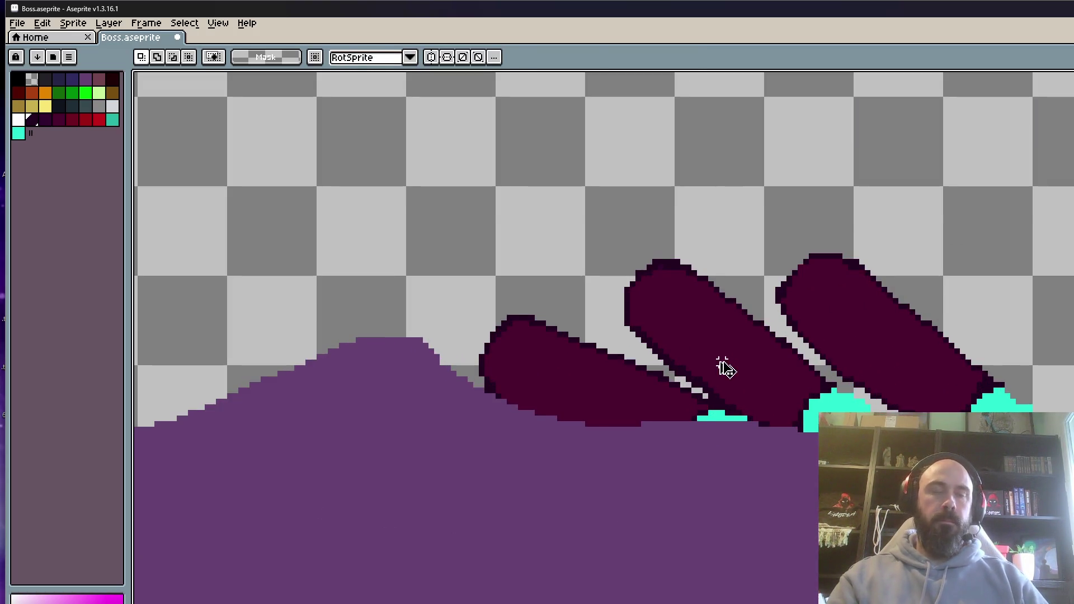
key(ctrl+z)
key(Return)
scroll(742, 340, down, 2)
key(ctrl+z)
scroll(721, 325, up, 2)
key(ctrl+v)
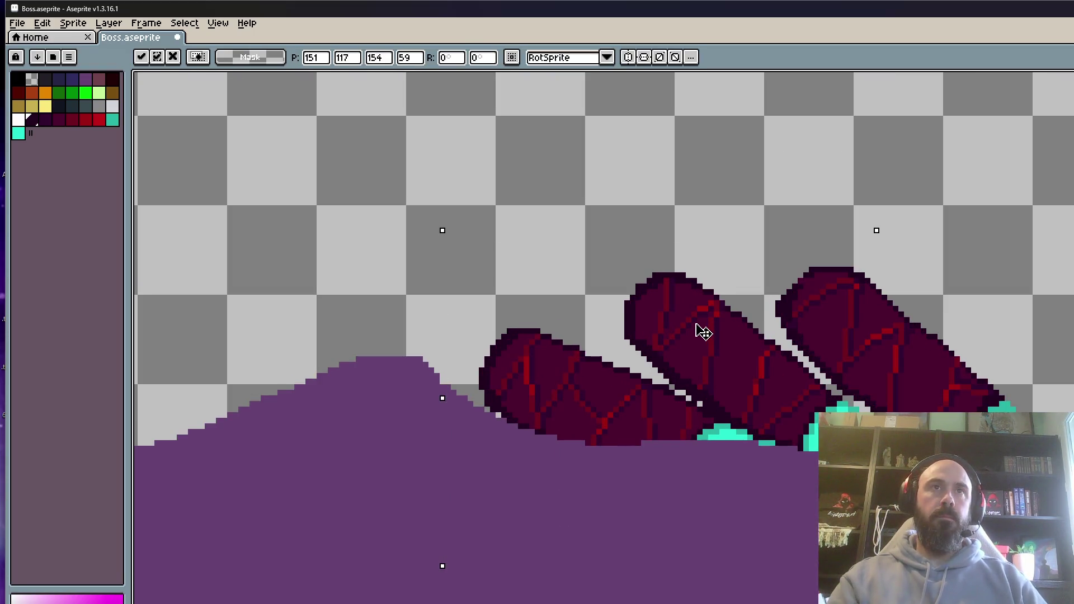
key(Return)
scroll(705, 325, down, 2)
key(ctrl+z)
scroll(696, 324, up, 2)
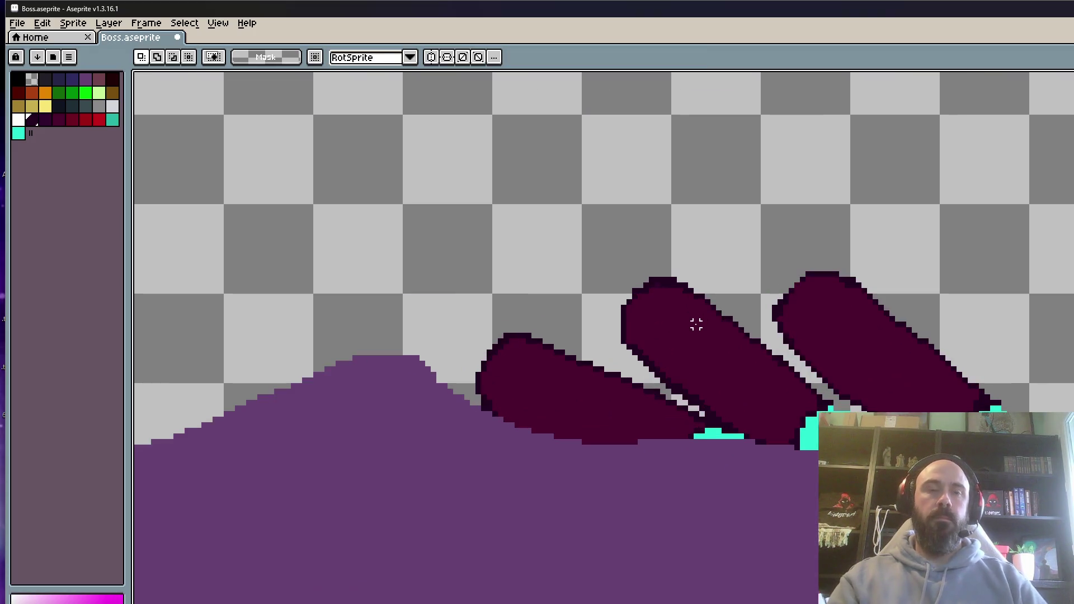
key(ctrl+v)
key(Return)
Keep repasting and comparing the veins, finally restoring them on all three legs.
scroll(716, 336, down, 2)
key(ctrl+z)
scroll(715, 337, up, 2)
key(ctrl+v)
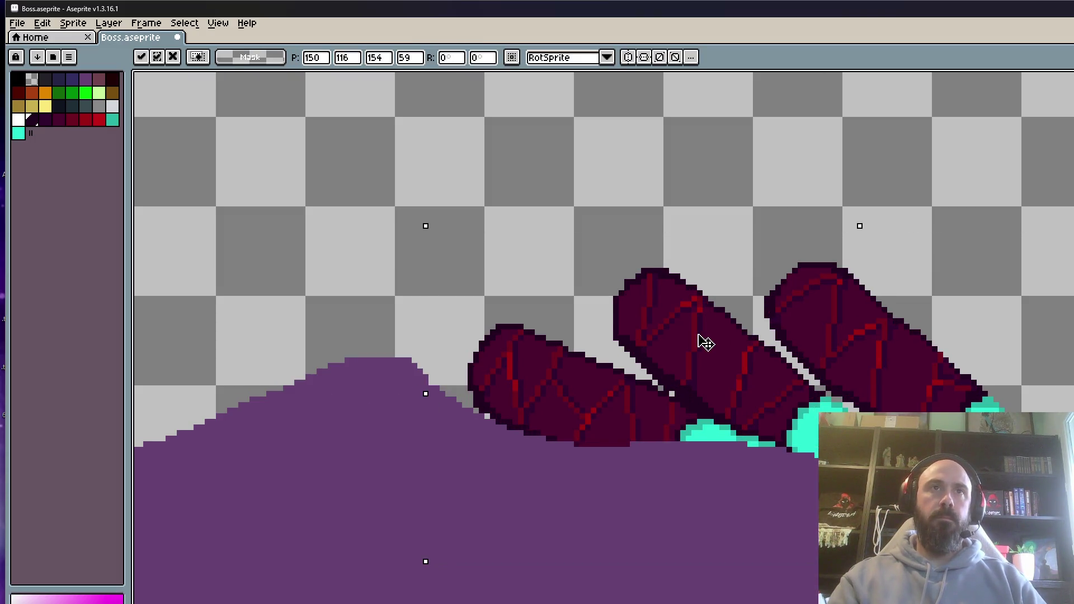
key(Return)
scroll(699, 336, down, 2)
key(ctrl+z)
scroll(697, 338, up, 2)
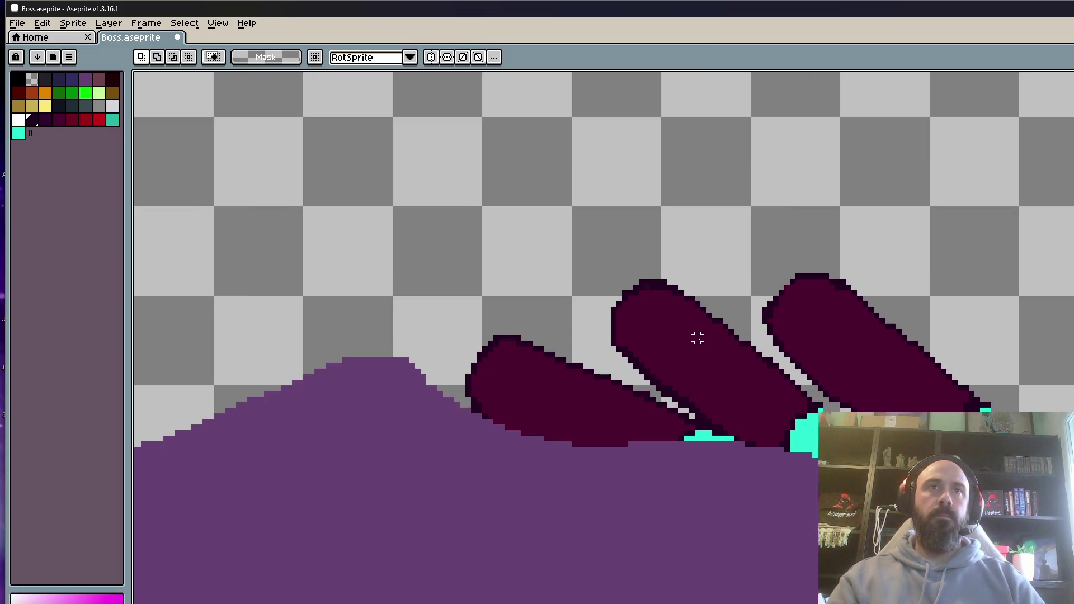
key(ctrl+v)
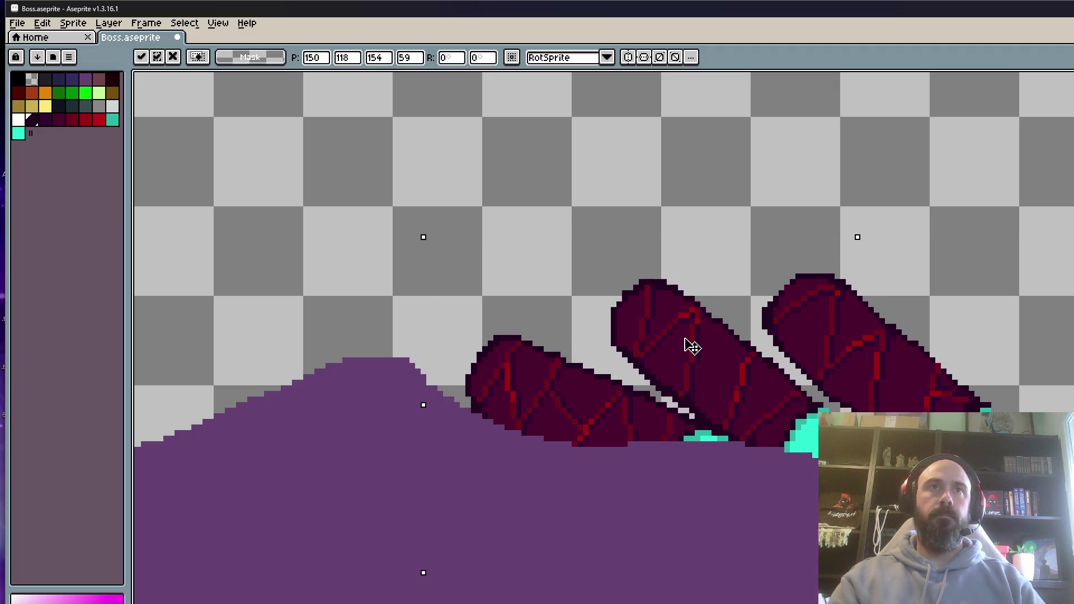
key(Return)
scroll(694, 347, down, 3)
key(ctrl+z)
scroll(699, 341, up, 3)
scroll(703, 339, down, 3)
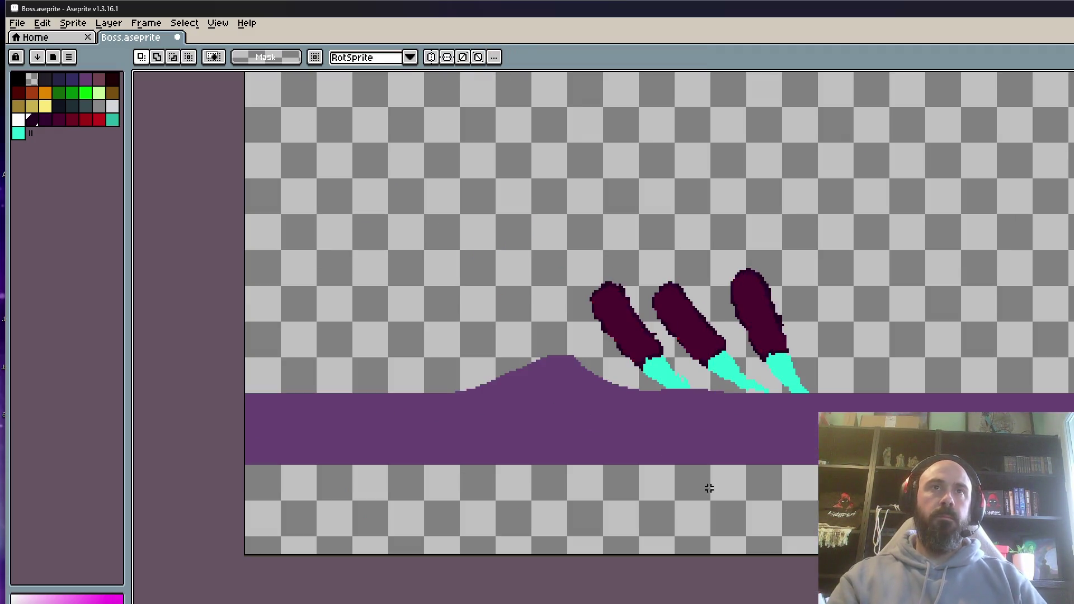
key(ctrl+y)
key(ctrl+y)
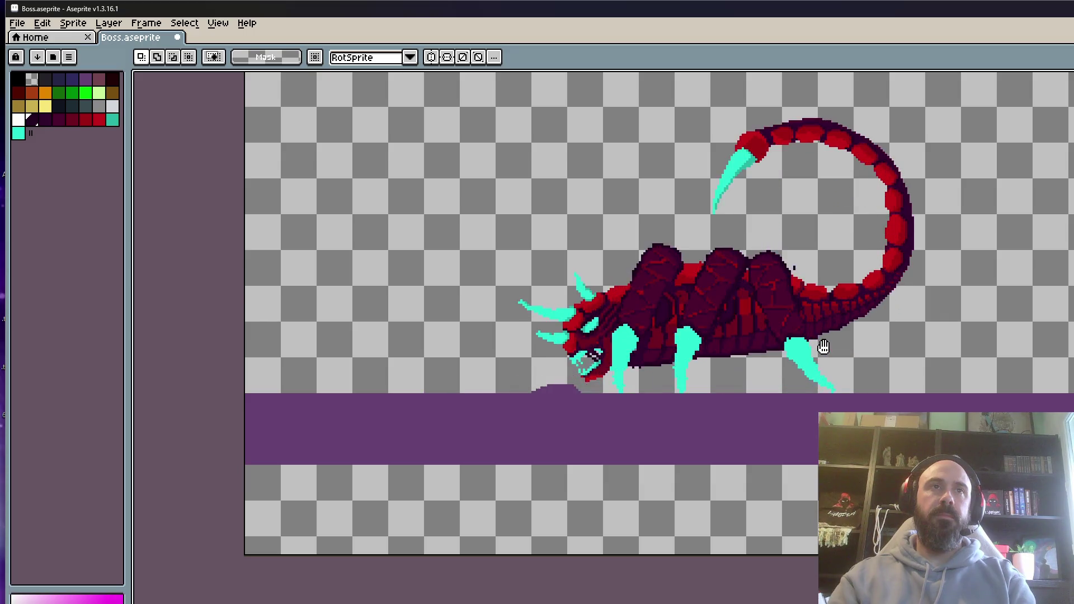
Stop the animation, save Boss.aseprite via File > Save, and replay the animation.
scroll(822, 346, down, 3)
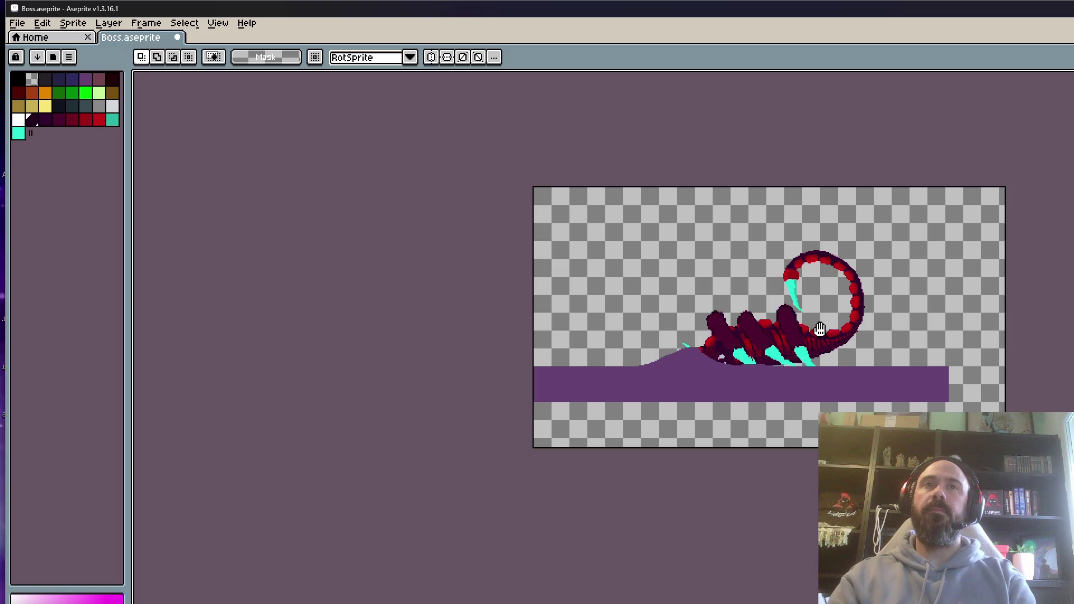
key(Return)
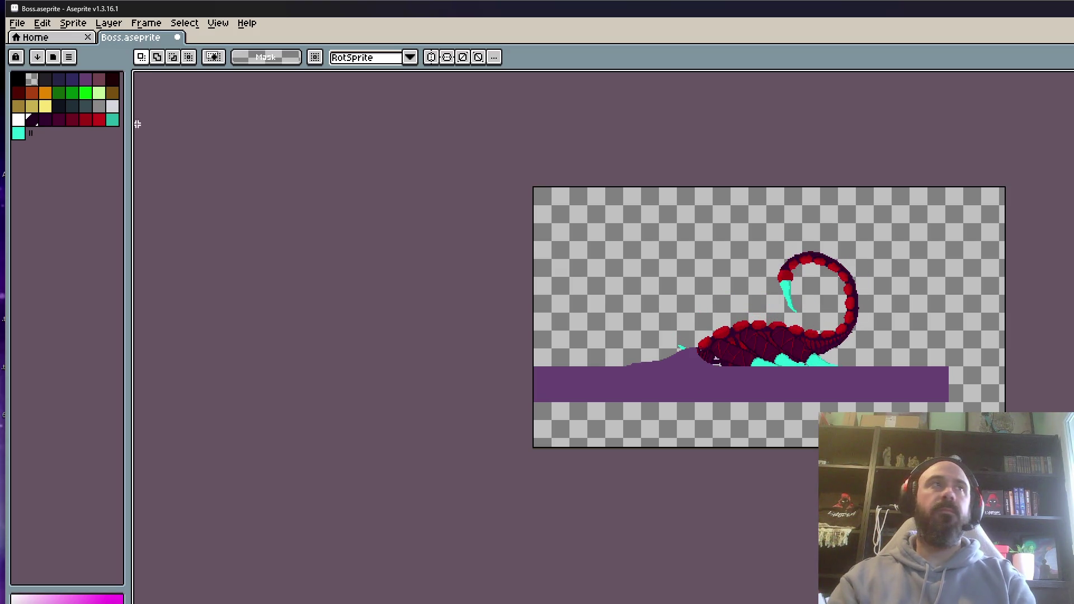
click(17, 23)
click(34, 80)
scroll(757, 349, up, 1)
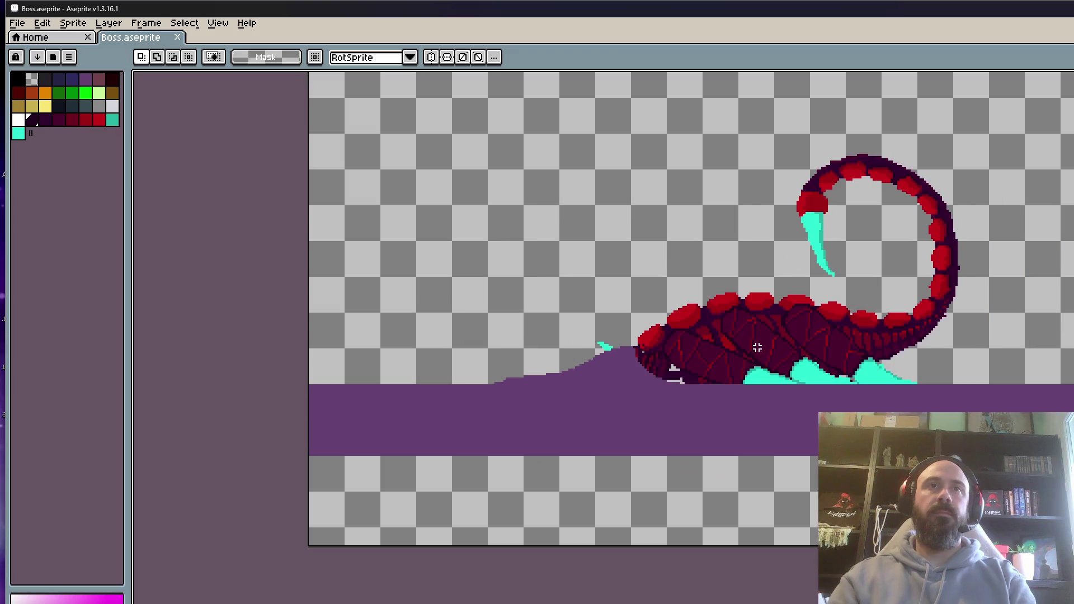
key(Return)
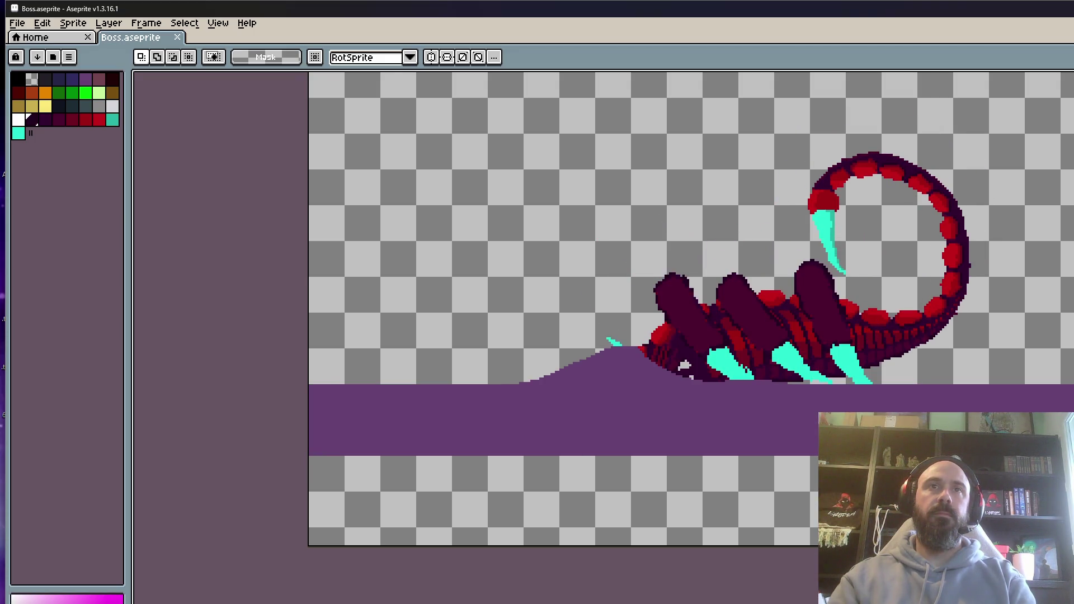
scroll(724, 361, up, 2)
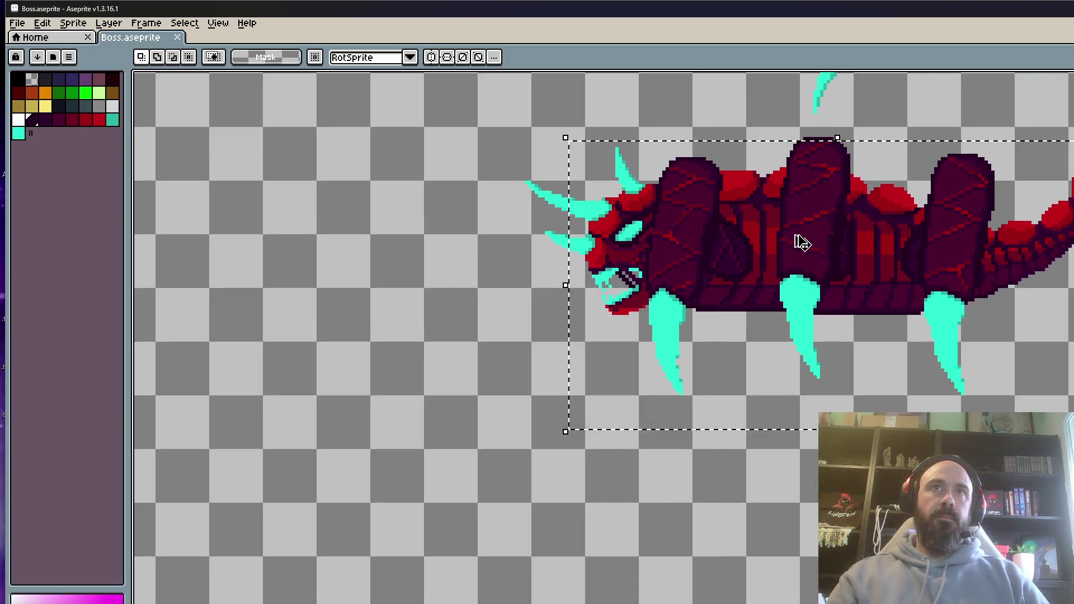
Select the legs and body, and move the claws up and to the left.
mouse_move(603, 110)
mouse_down()
mouse_move(887, 282)
mouse_move(869, 305)
mouse_up()
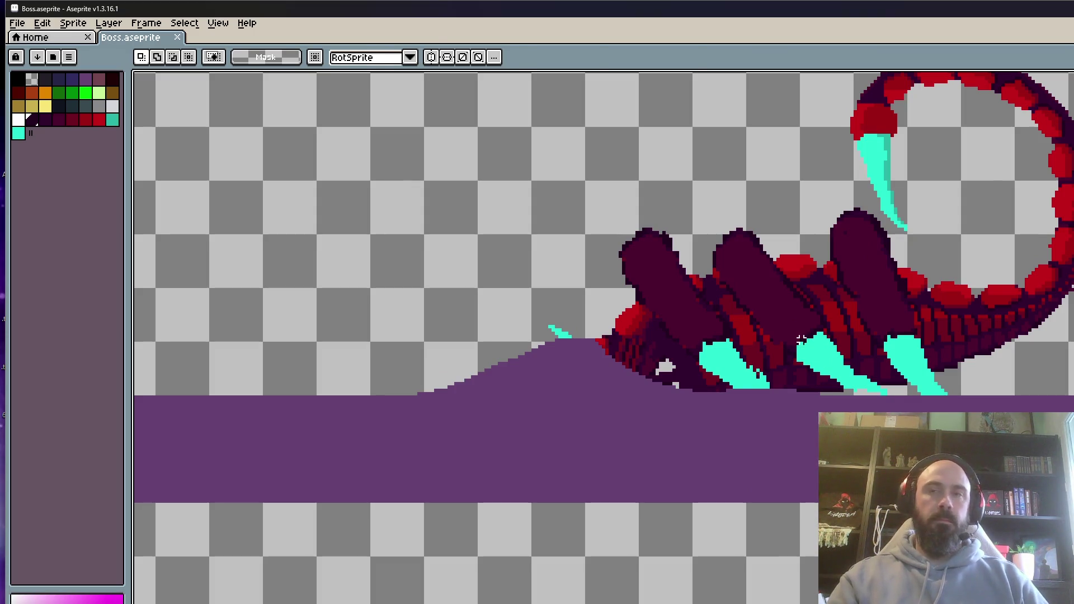
key(Return)
scroll(801, 339, down, 2)
drag(805, 358, 596, 231)
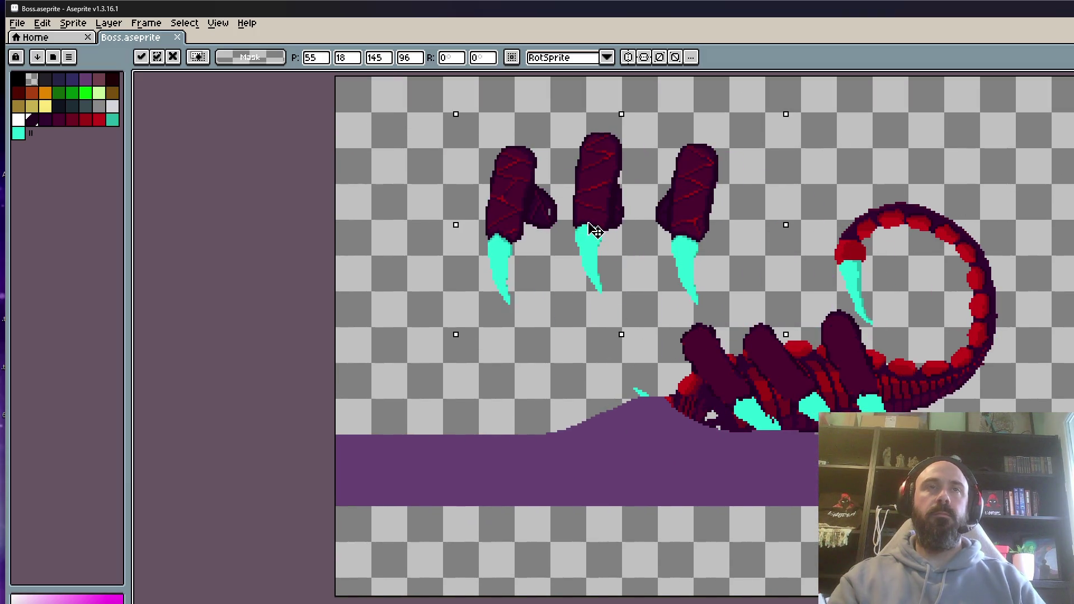
key(ctrl+d)
scroll(555, 174, up, 2)
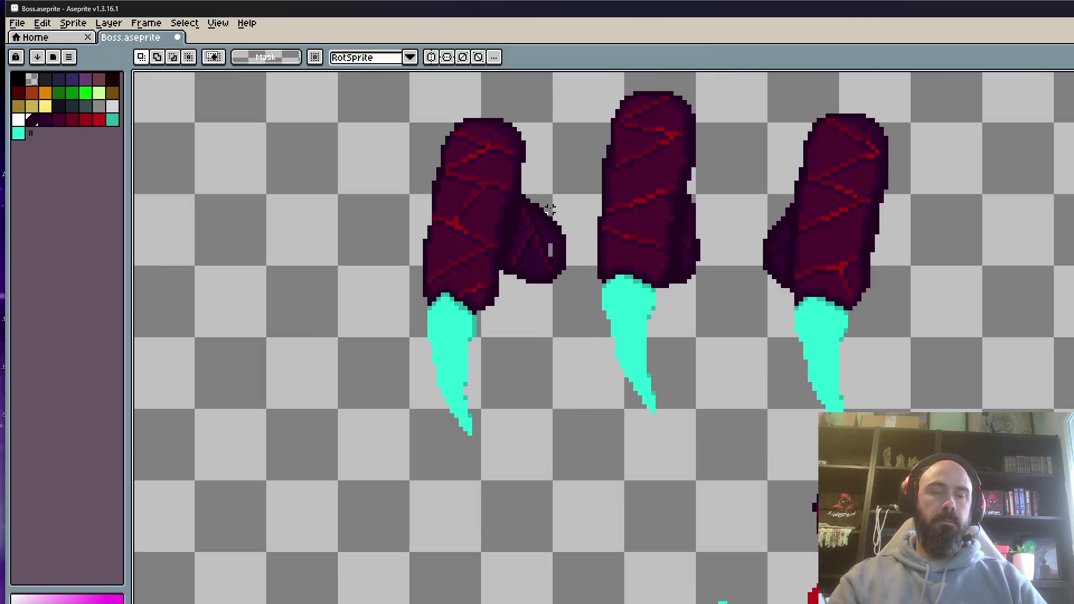
scroll(550, 209, up, 3)
Erase the dark wing pixels beside both upper legs.
drag(550, 213, 563, 408)
key(ctrl+z)
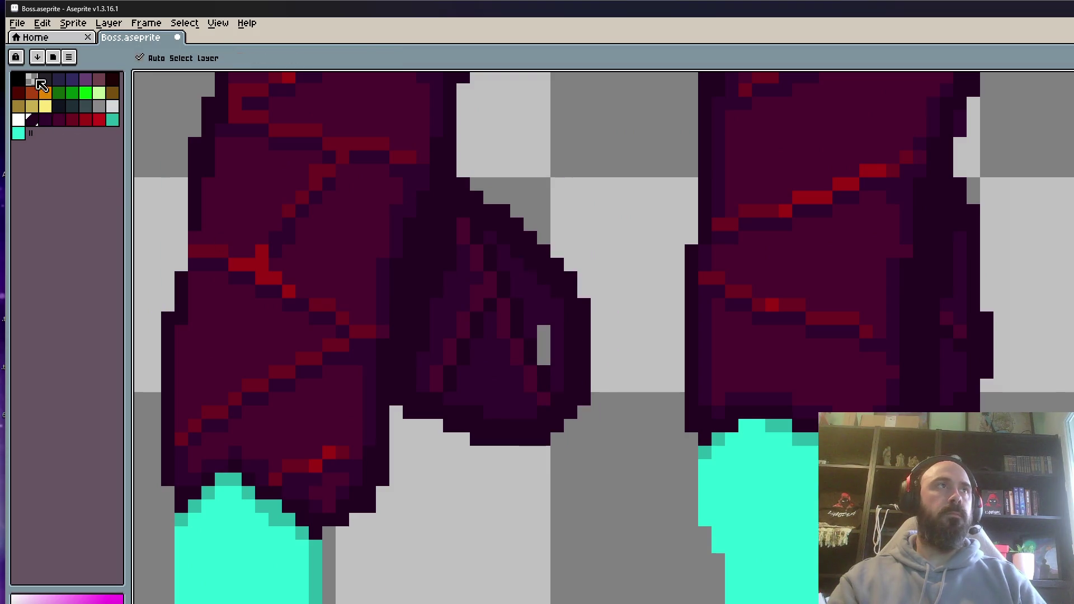
key(e)
mouse_move(510, 196)
mouse_down()
mouse_move(575, 364)
mouse_move(455, 431)
mouse_move(498, 168)
mouse_up()
mouse_move(1031, 220)
mouse_down()
mouse_move(1002, 233)
mouse_move(994, 411)
mouse_move(985, 367)
mouse_move(997, 228)
mouse_move(974, 411)
mouse_up()
key(space)
drag(1073, 424, 900, 410)
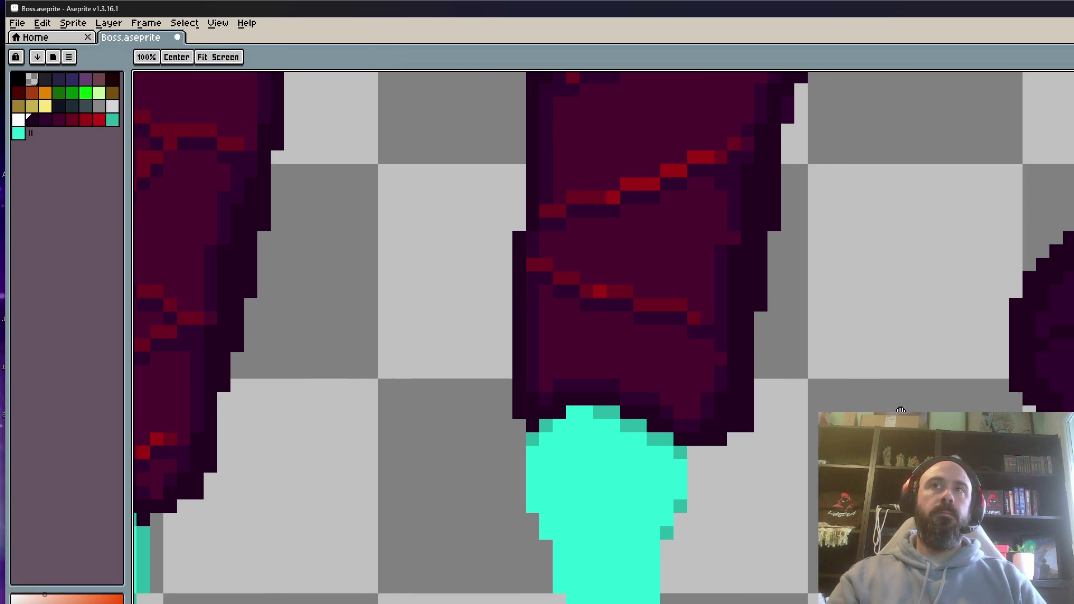
mouse_move(1060, 185)
mouse_down()
mouse_move(1035, 392)
mouse_move(935, 384)
mouse_move(799, 347)
mouse_up()
scroll(1017, 390, down, 5)
scroll(800, 347, down, 2)
scroll(801, 346, up, 3)
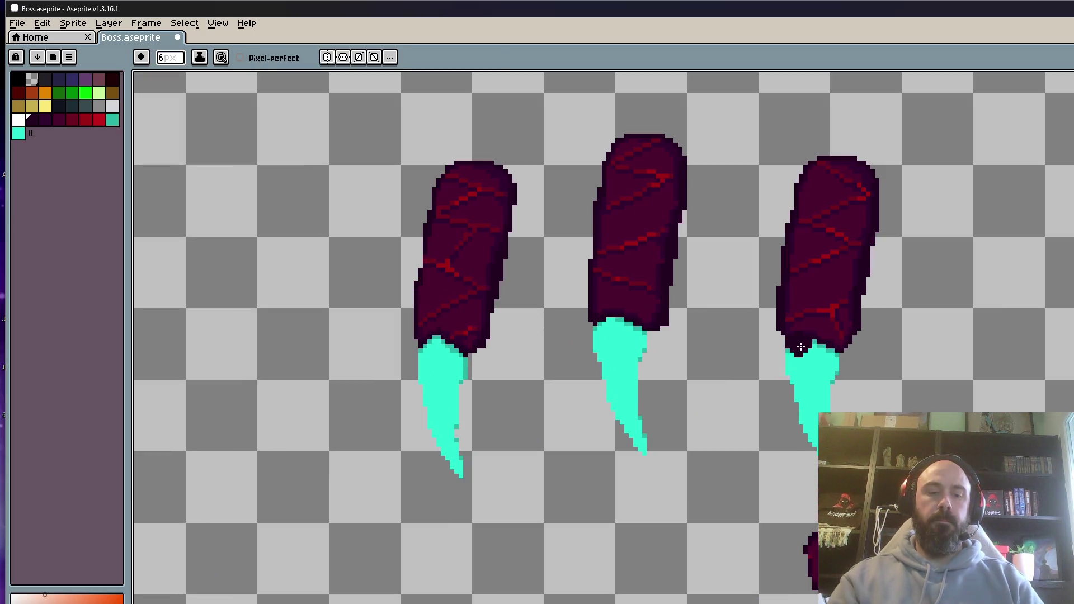
Move the right and left upper legs inward next to the middle leg.
key(m)
drag(729, 99, 933, 505)
mouse_move(872, 358)
mouse_down()
mouse_move(781, 319)
mouse_move(791, 330)
mouse_up()
click(334, 103)
drag(334, 103, 555, 552)
mouse_move(475, 343)
mouse_down()
mouse_move(541, 297)
mouse_move(532, 305)
mouse_up()
key(ctrl+d)
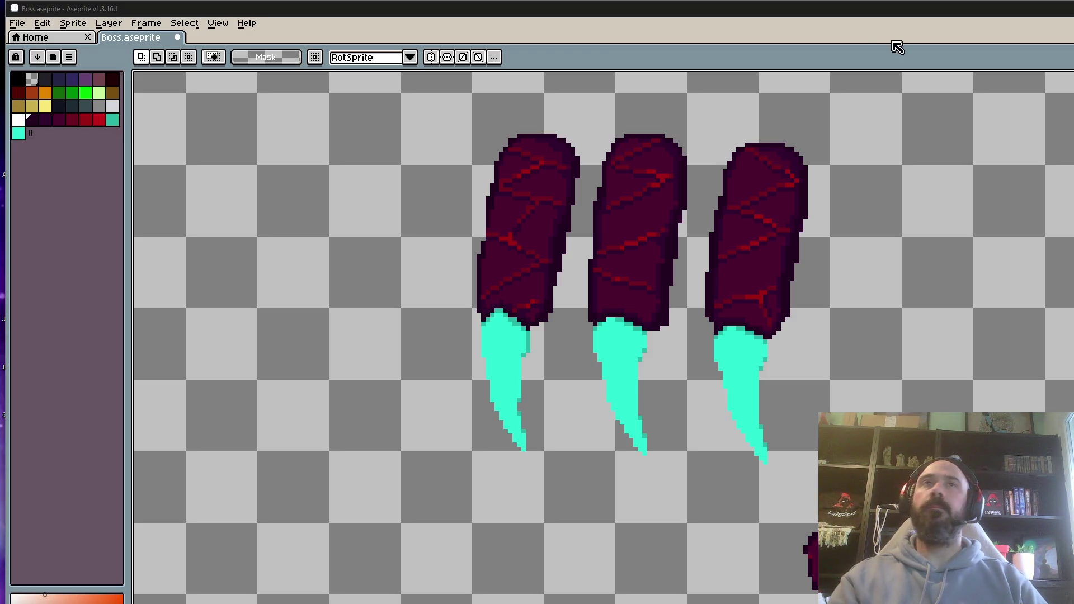
scroll(772, 280, down, 2)
scroll(779, 320, up, 1)
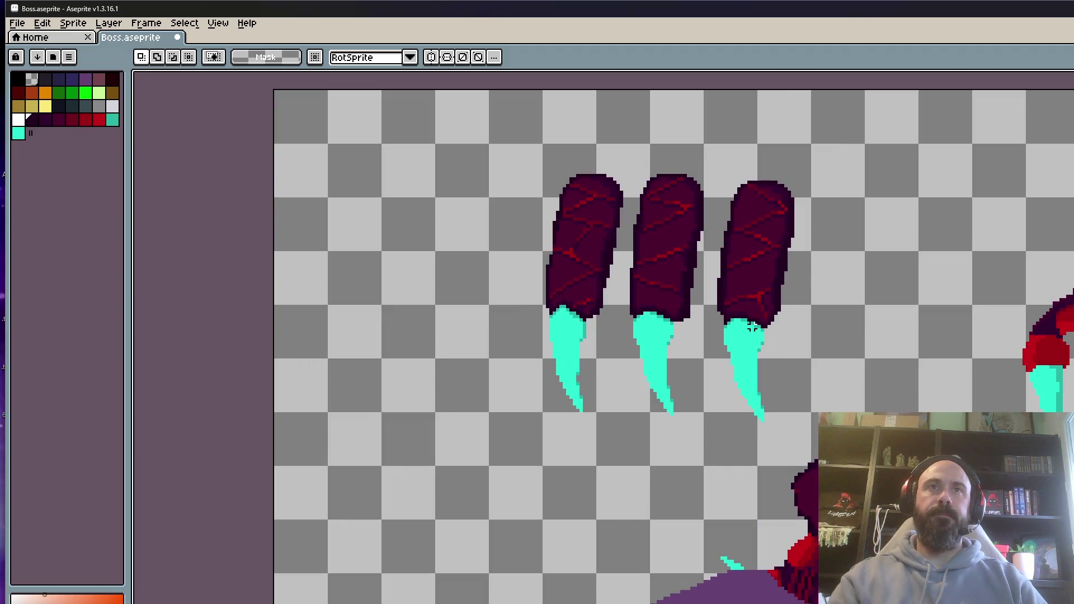
scroll(752, 327, up, 1)
scroll(767, 352, down, 2)
scroll(805, 365, up, 1)
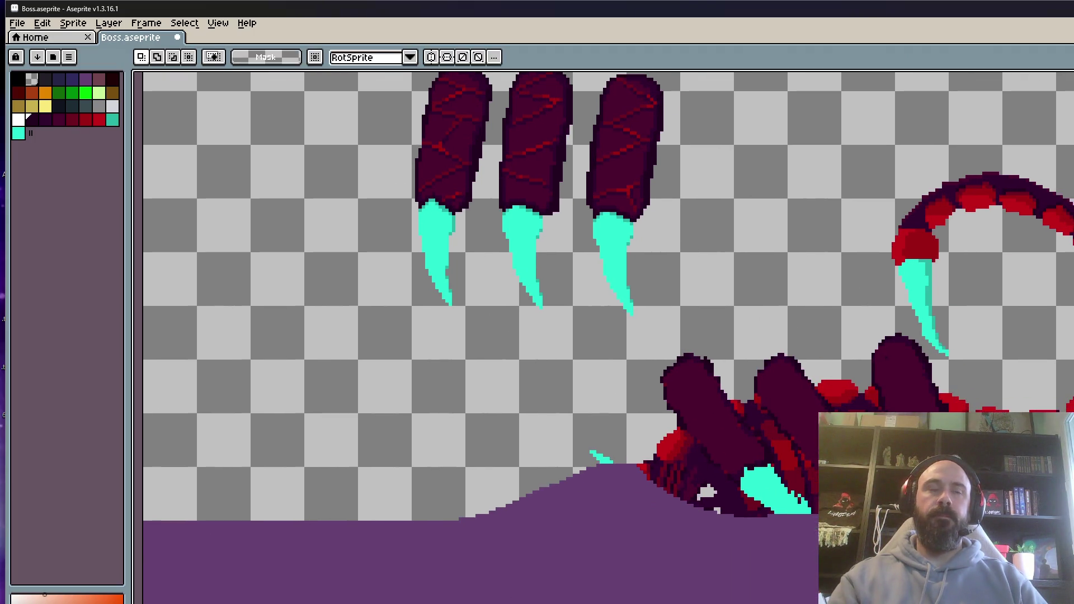
scroll(699, 426, up, 2)
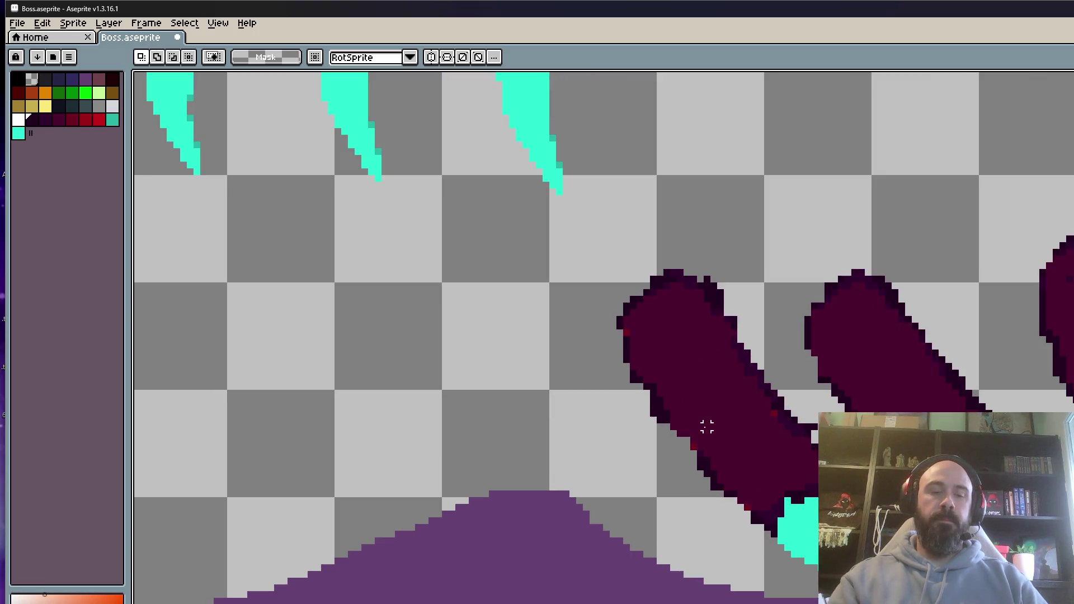
Pick the dark purple outline colour and pencil in the leg's lower and right edges.
alt+click(723, 386)
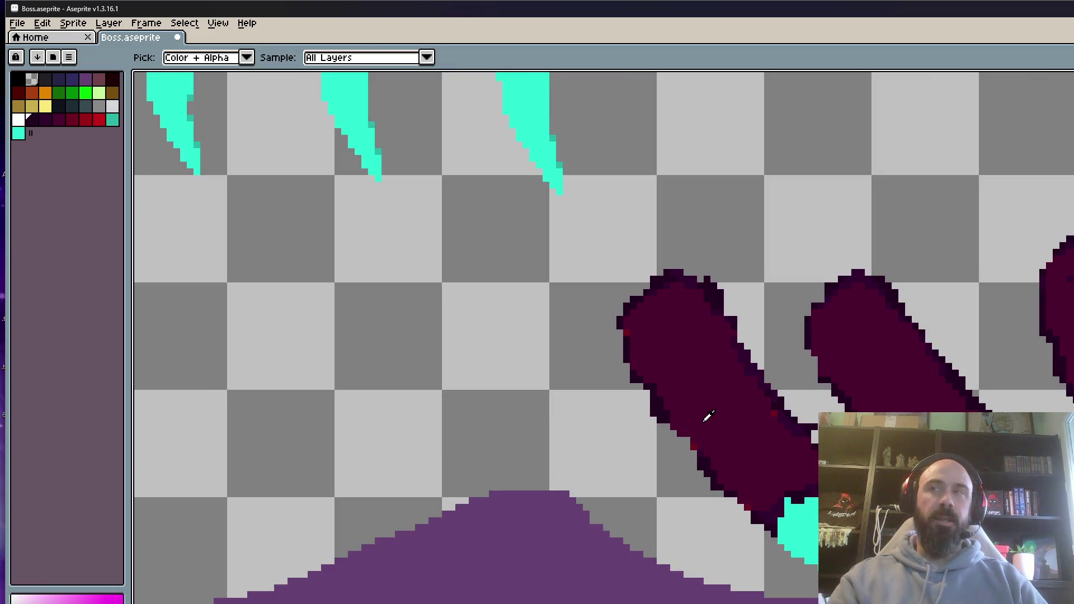
scroll(696, 415, up, 4)
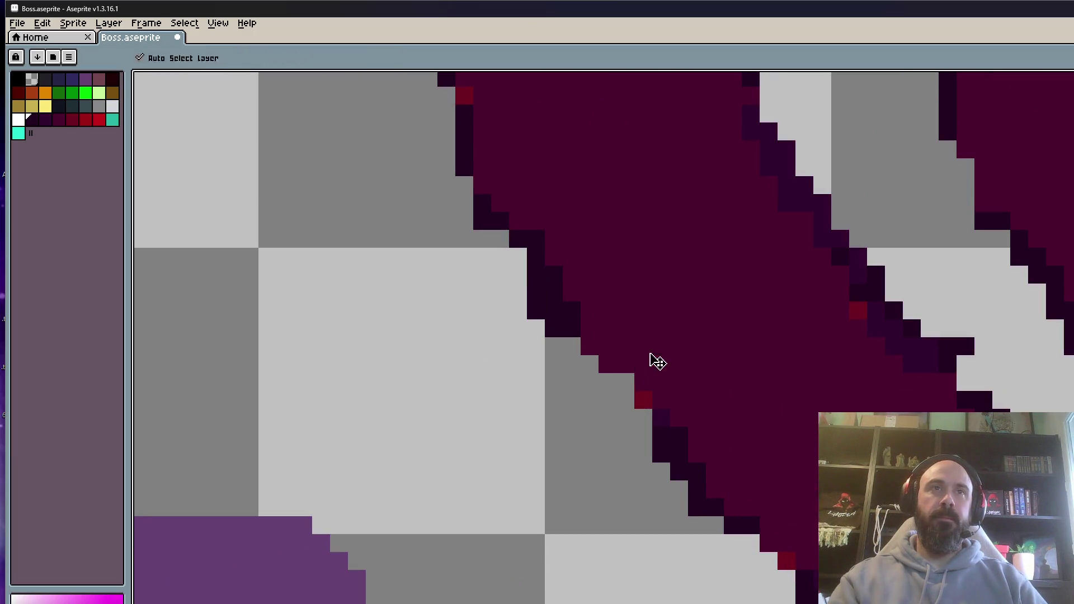
key(b)
drag(568, 335, 671, 444)
scroll(688, 448, down, 3)
scroll(714, 485, up, 2)
scroll(714, 485, up, 1)
mouse_move(714, 487)
mouse_down()
mouse_move(719, 503)
mouse_move(802, 553)
mouse_up()
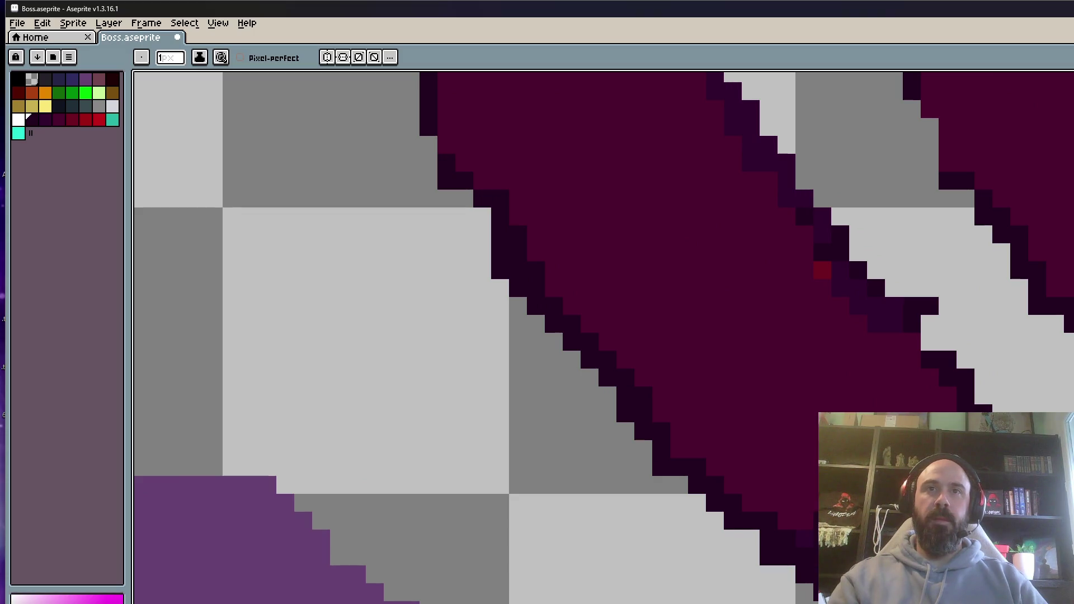
scroll(816, 389, down, 1)
scroll(794, 294, up, 1)
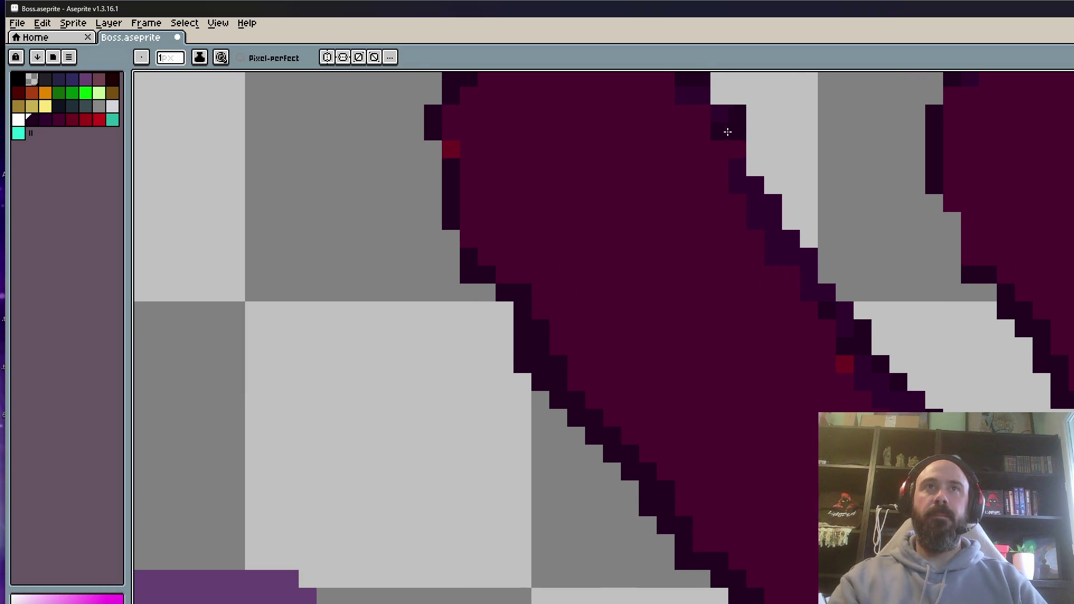
drag(737, 150, 755, 178)
drag(880, 347, 916, 385)
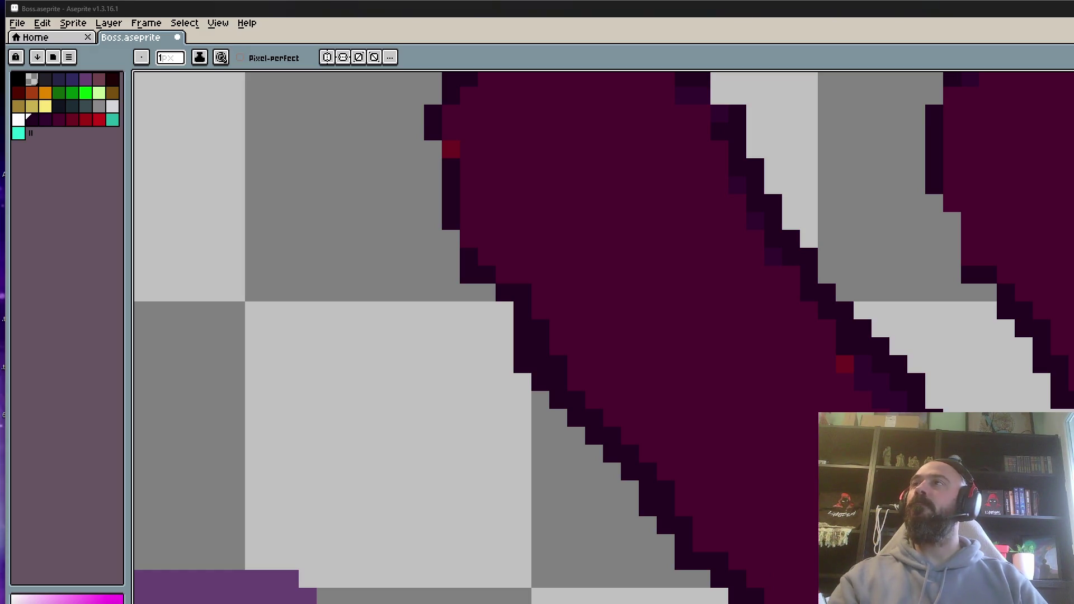
scroll(1014, 321, down, 3)
scroll(766, 168, up, 2)
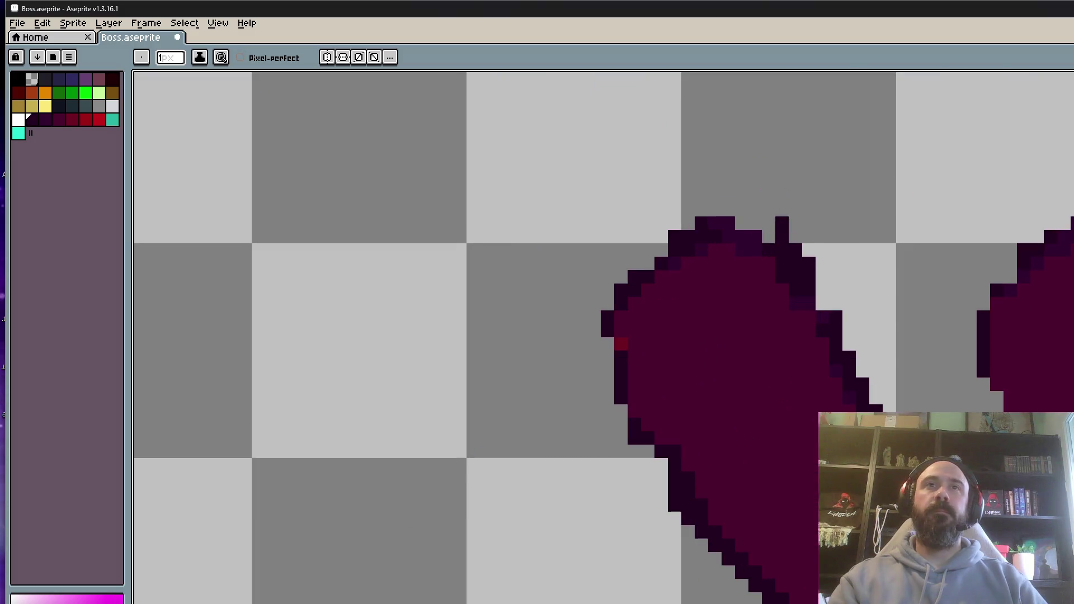
Remove stray pixels at the leg's top and right edge, adding a few top outline dots.
click(795, 250)
drag(713, 223, 725, 217)
scroll(734, 263, down, 2)
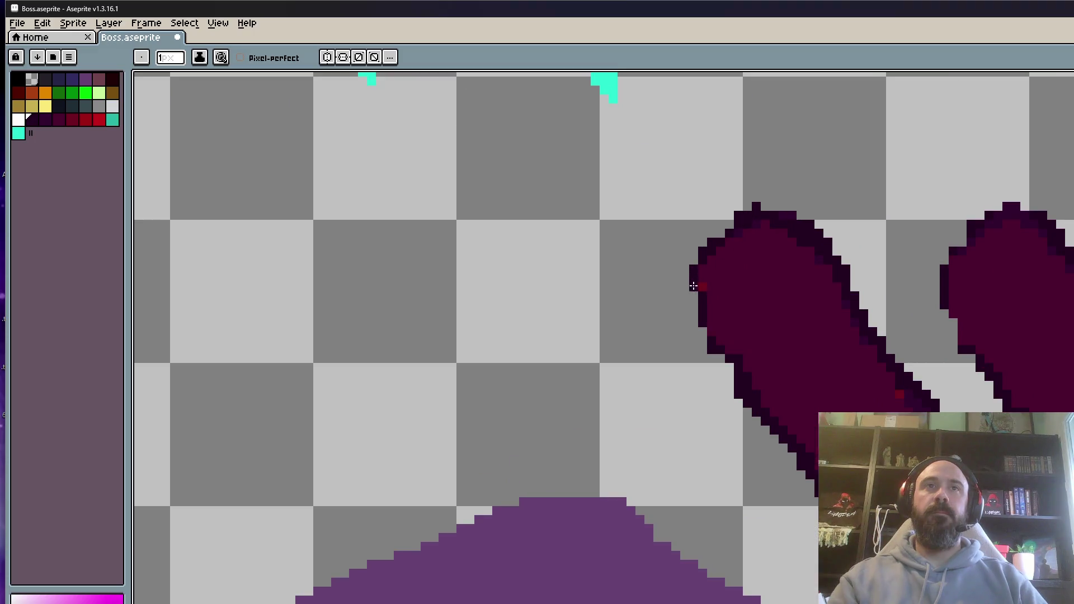
scroll(744, 398, down, 1)
scroll(802, 382, up, 4)
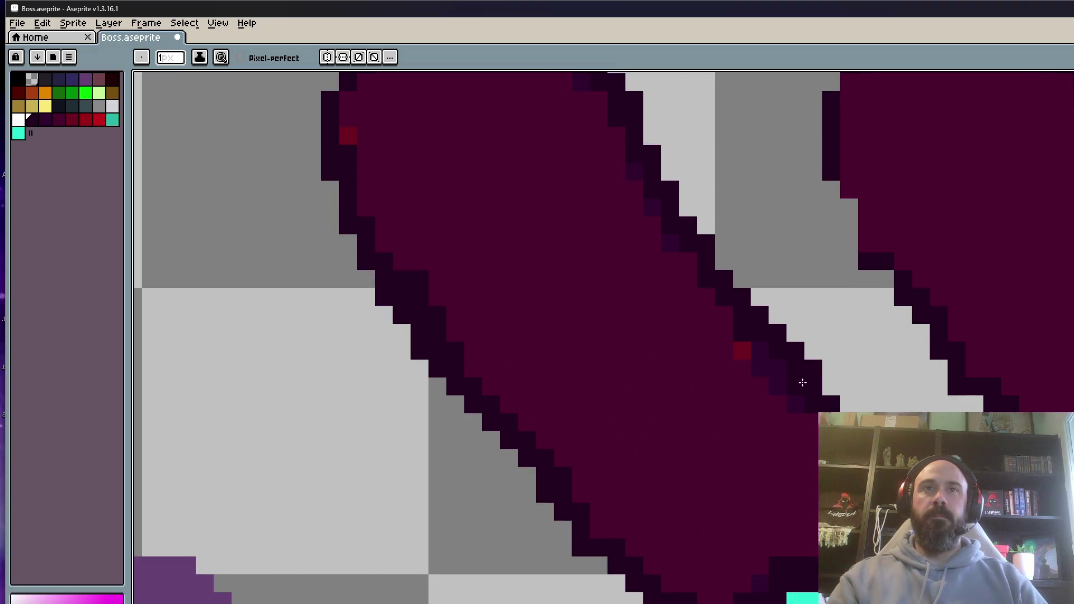
click(813, 369)
scroll(642, 189, down, 2)
scroll(599, 252, up, 2)
click(553, 131)
click(600, 128)
click(528, 164)
click(689, 146)
scroll(690, 240, down, 2)
scroll(744, 327, up, 2)
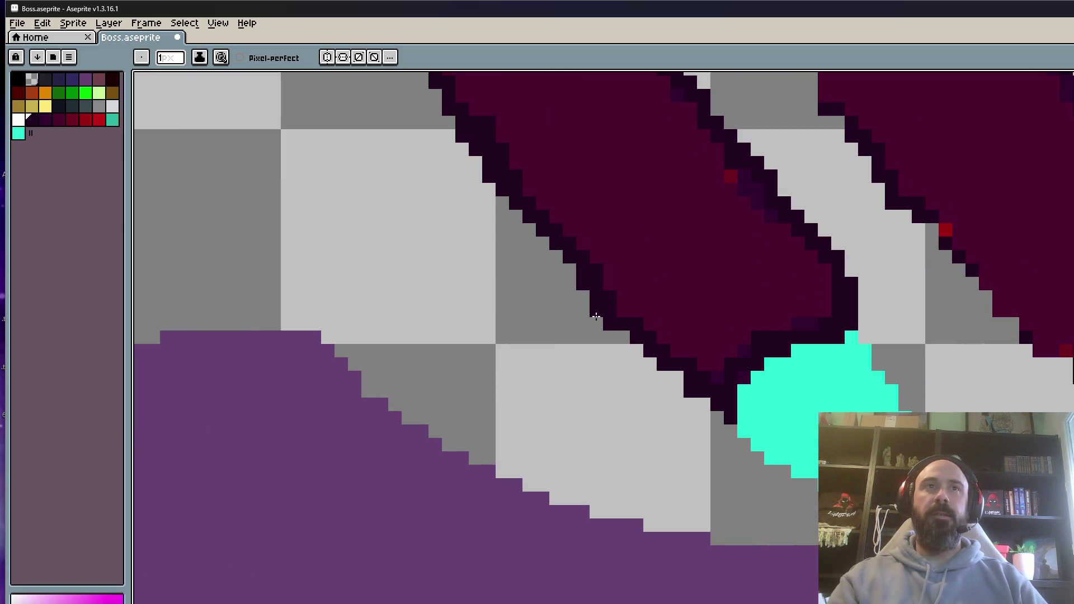
scroll(699, 387, down, 2)
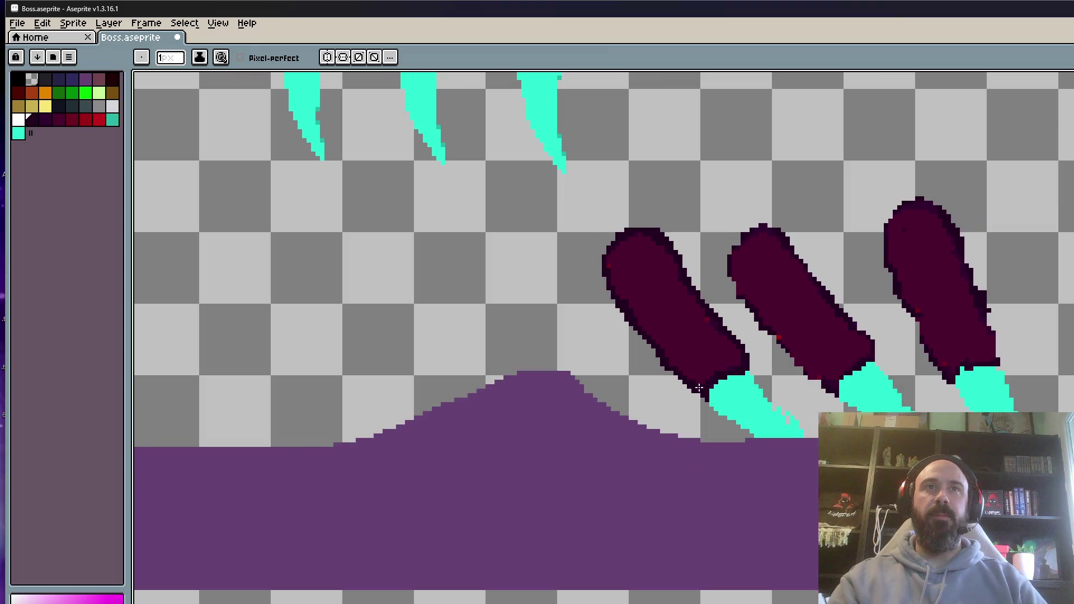
Darken six outline pixels along the right leg's top and edge.
scroll(685, 362, up, 3)
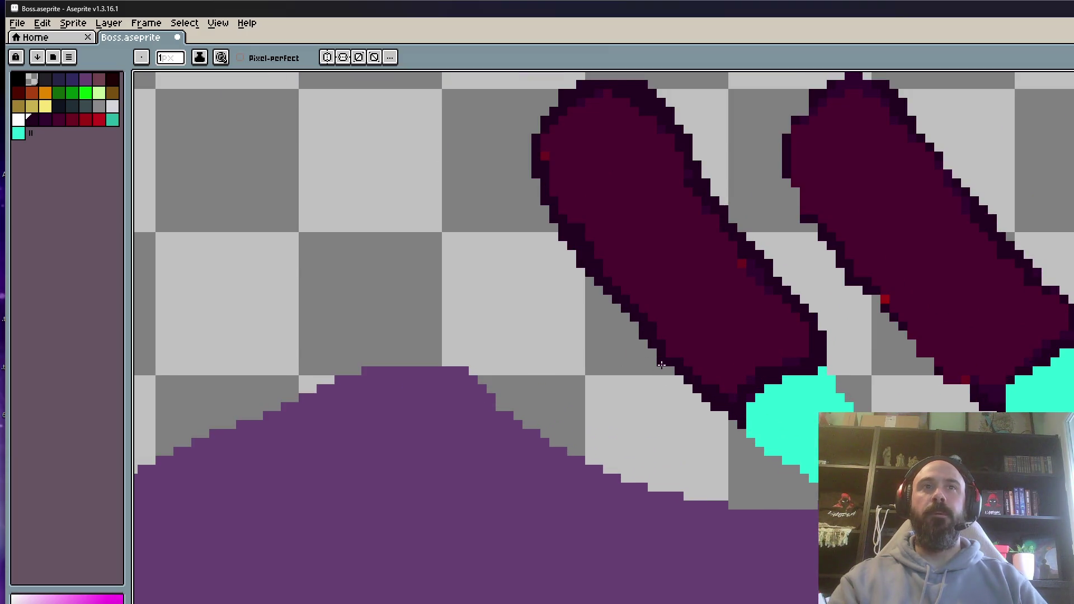
scroll(660, 364, down, 2)
scroll(659, 362, up, 3)
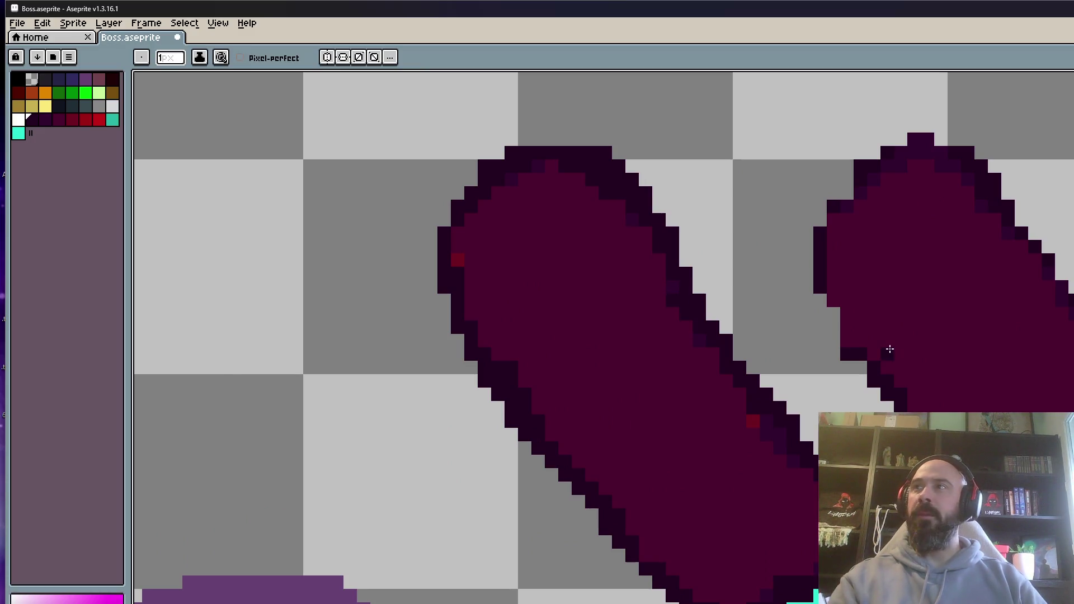
scroll(893, 347, down, 2)
scroll(894, 344, up, 2)
mouse_move(839, 300)
mouse_down()
mouse_move(785, 267)
mouse_move(907, 406)
mouse_up()
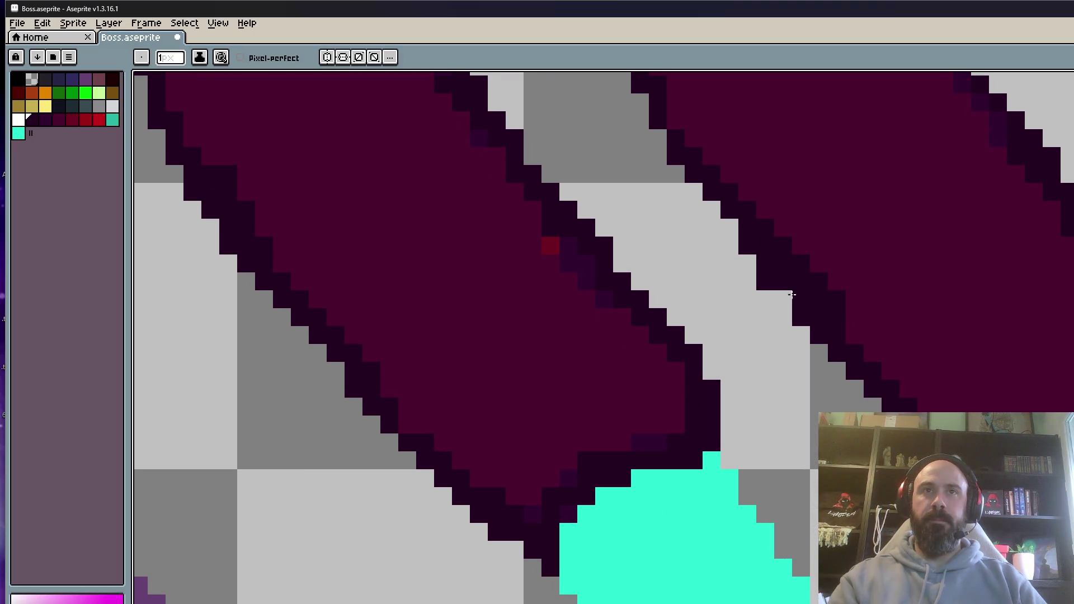
key(space)
scroll(744, 238, down, 2)
drag(775, 265, 778, 295)
scroll(778, 295, up, 2)
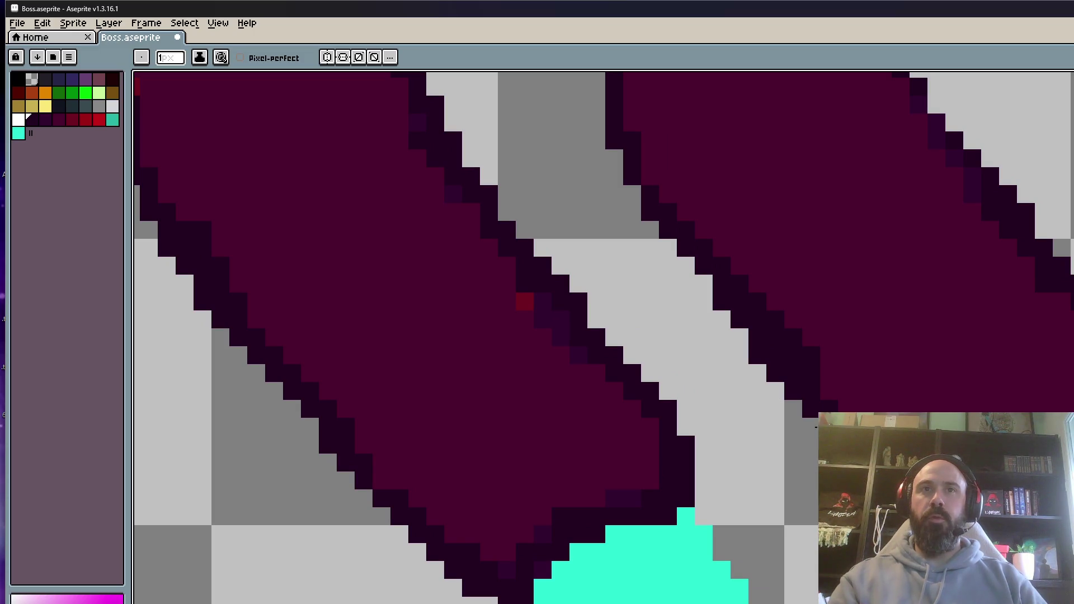
scroll(647, 299, down, 2)
scroll(649, 224, up, 2)
click(650, 220)
click(632, 229)
click(614, 264)
click(721, 210)
click(685, 175)
click(775, 157)
Darken the outline pixels on the middle leg.
key(space)
scroll(788, 185, down, 3)
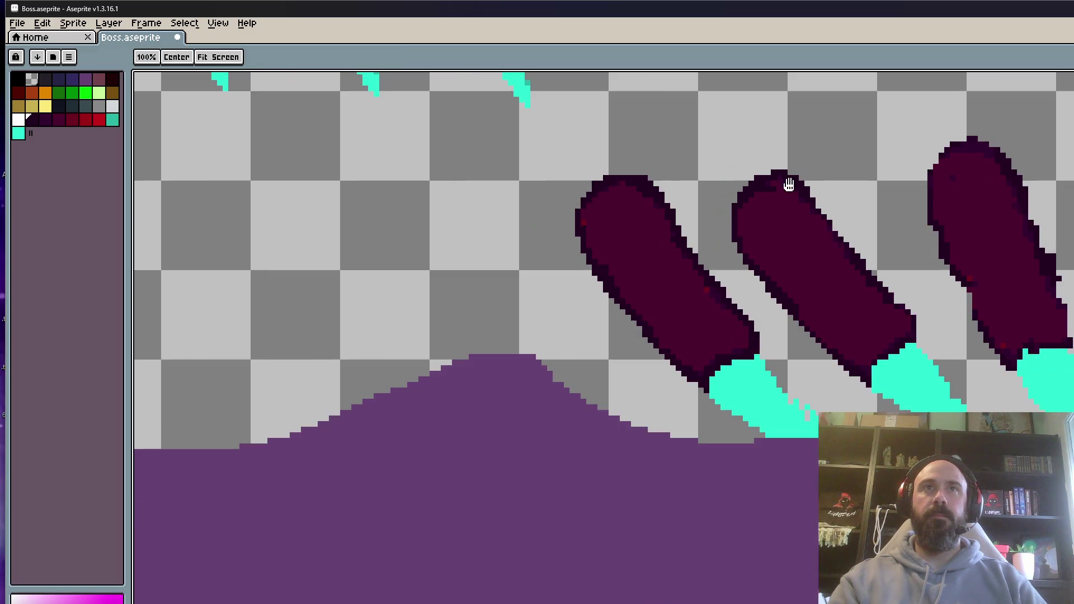
scroll(873, 280, up, 2)
scroll(879, 335, down, 1)
drag(694, 131, 748, 198)
scroll(866, 228, down, 2)
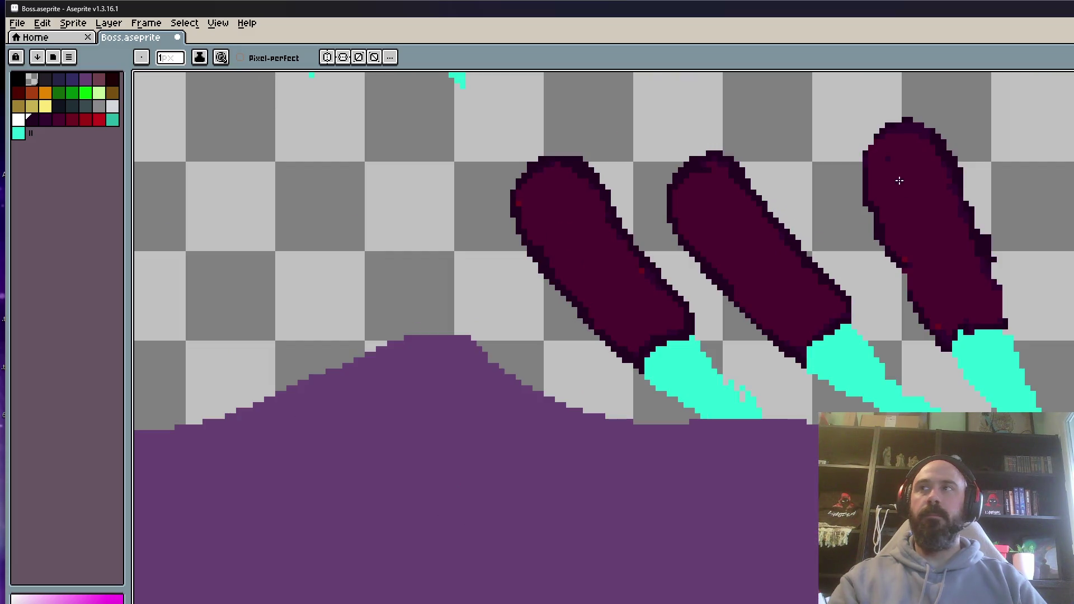
scroll(896, 134, up, 2)
Draw a dark outline down the right leg's left edge and widen its top outline row.
mouse_move(871, 116)
mouse_down()
mouse_move(836, 146)
mouse_move(822, 237)
mouse_move(844, 348)
mouse_up()
drag(938, 533, 882, 387)
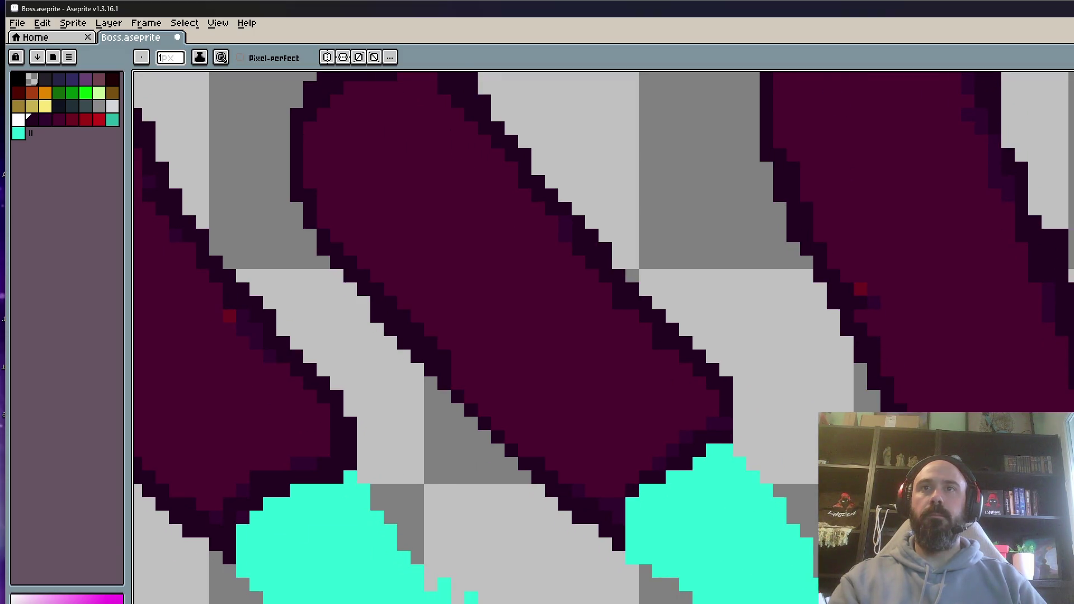
drag(973, 87, 984, 247)
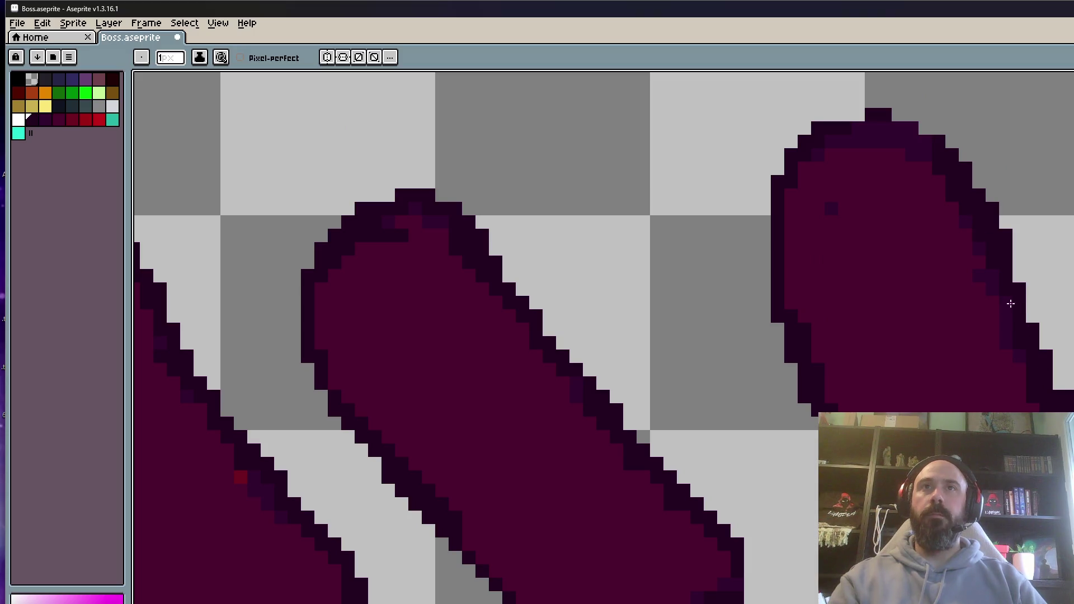
drag(842, 115, 907, 117)
mouse_move(792, 167)
mouse_down()
mouse_move(763, 188)
mouse_move(762, 335)
mouse_move(762, 274)
mouse_move(786, 183)
mouse_move(852, 175)
mouse_move(892, 233)
mouse_up()
scroll(750, 333, down, 3)
scroll(742, 329, up, 1)
scroll(892, 233, down, 3)
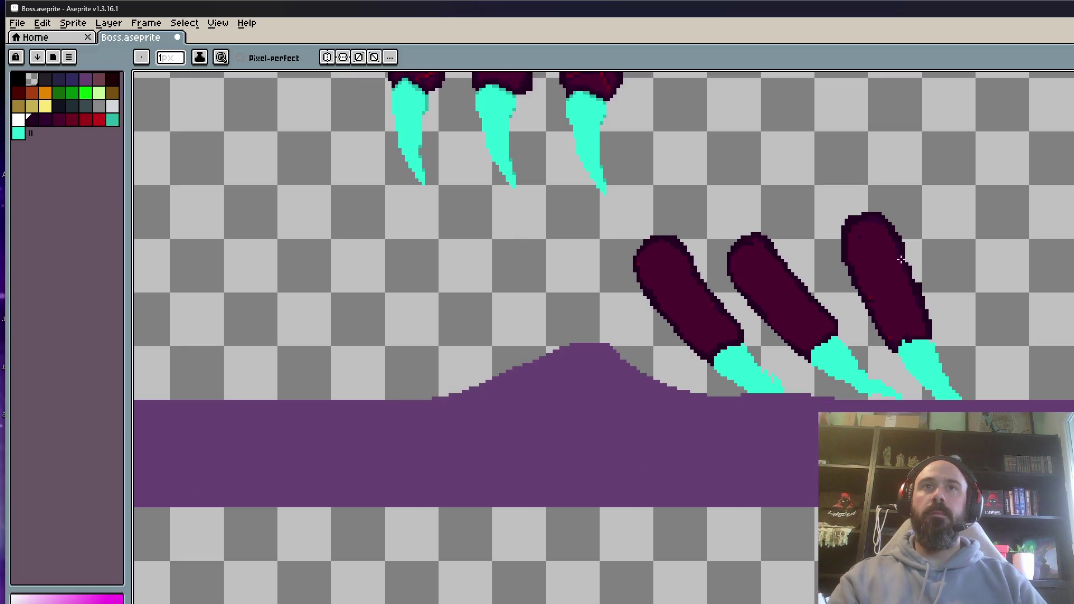
scroll(880, 179, up, 2)
scroll(871, 192, up, 3)
key(ctrl+z)
key(ctrl+z)
key(ctrl+z)
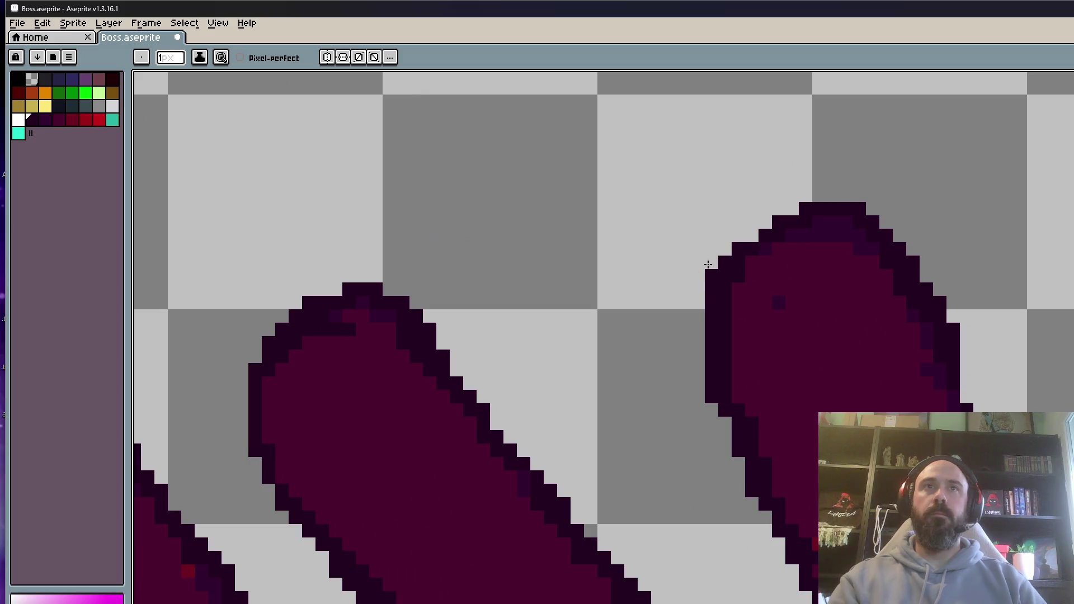
drag(710, 262, 821, 218)
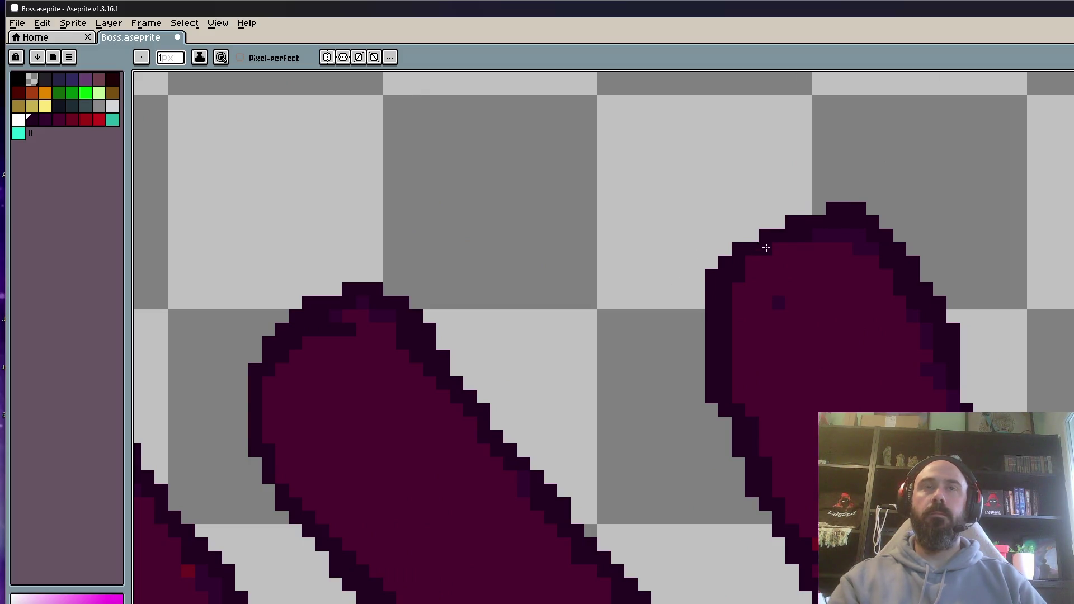
scroll(766, 248, down, 5)
scroll(806, 300, up, 2)
drag(748, 291, 787, 372)
drag(846, 213, 864, 239)
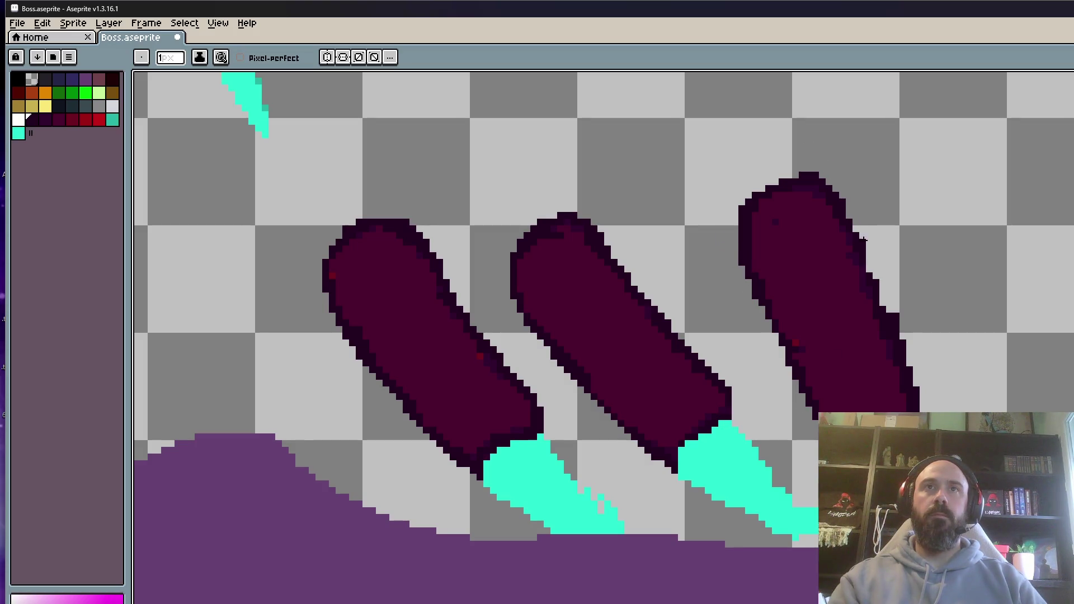
drag(922, 396, 886, 301)
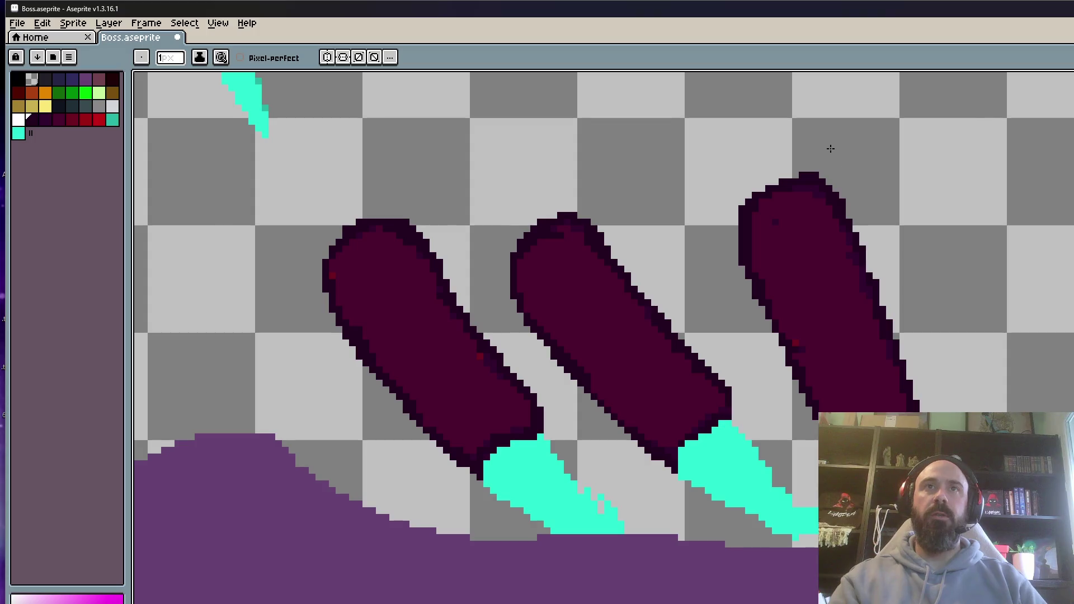
scroll(830, 148, down, 3)
scroll(815, 173, up, 5)
mouse_move(847, 158)
mouse_down()
mouse_move(640, 176)
mouse_move(559, 314)
mouse_up()
scroll(554, 297, down, 3)
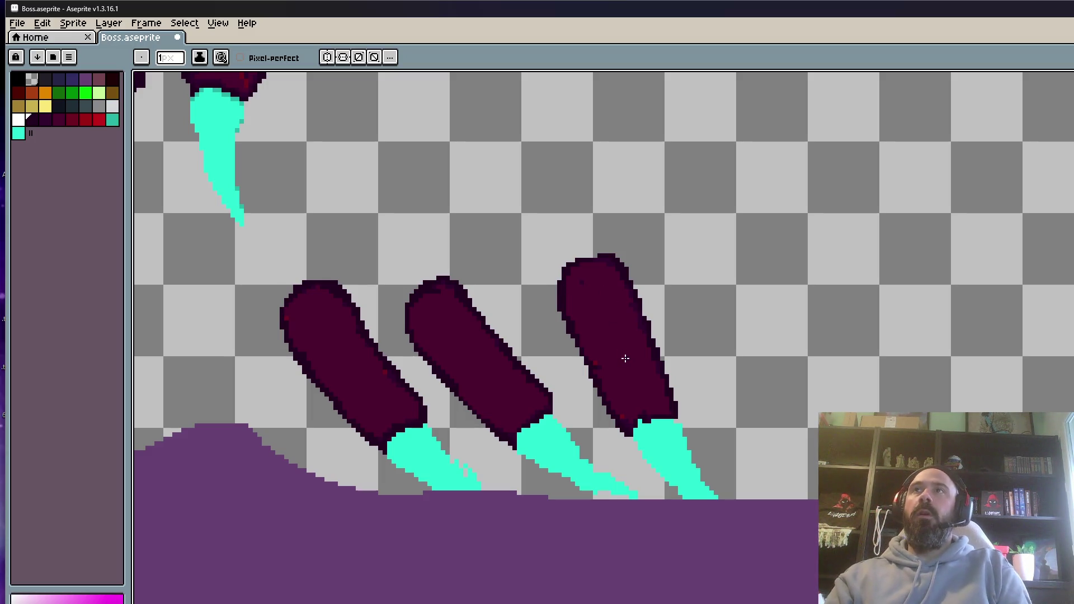
scroll(611, 338, up, 3)
scroll(485, 292, down, 2)
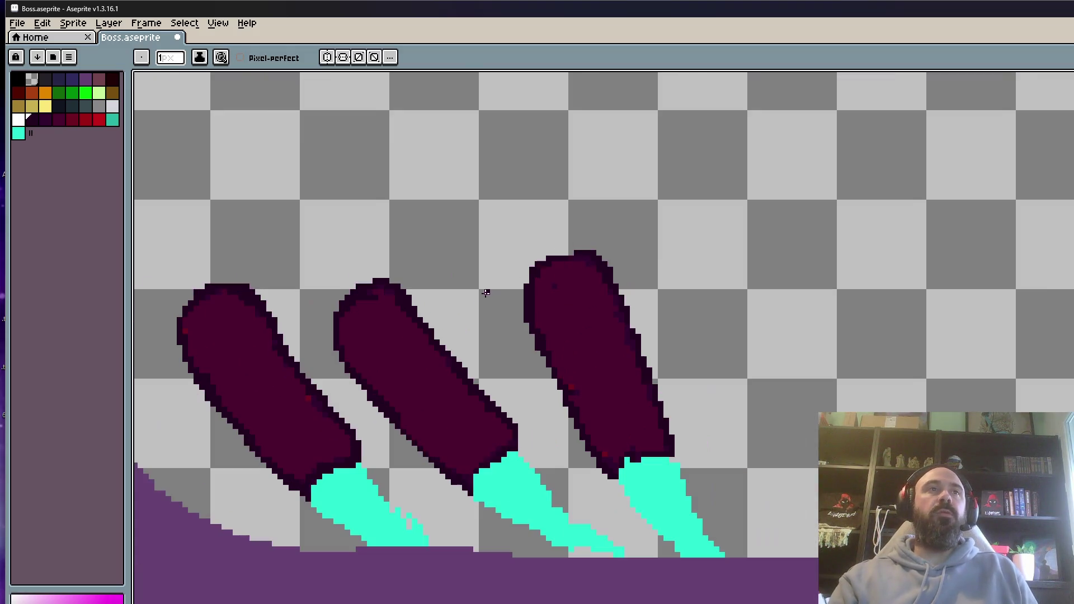
scroll(234, 408, up, 2)
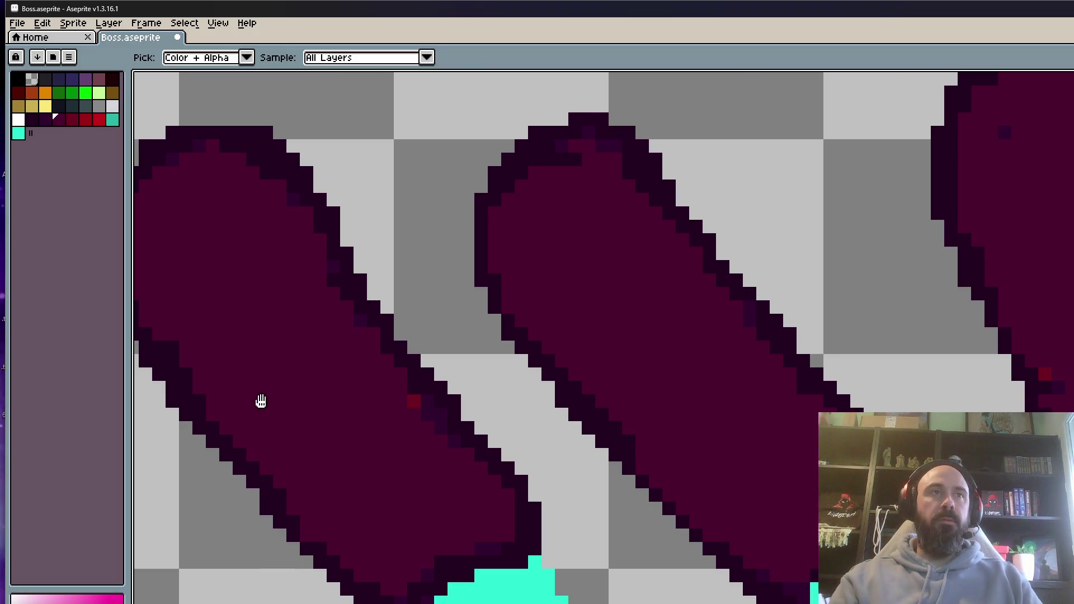
Repaint stray outline pixels on the left leg's edges and thin its top and right outline.
drag(261, 401, 477, 374)
click(319, 260)
drag(566, 552, 685, 534)
mouse_move(516, 230)
mouse_down()
mouse_move(688, 456)
mouse_move(561, 303)
mouse_move(617, 360)
mouse_up()
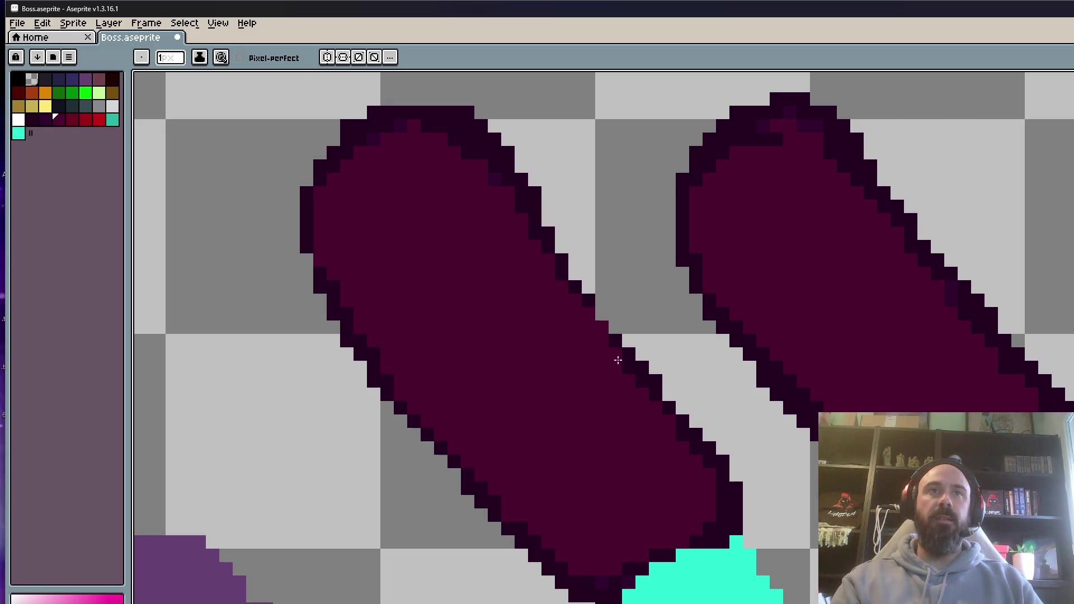
scroll(666, 431, down, 1)
scroll(649, 411, up, 1)
key(i)
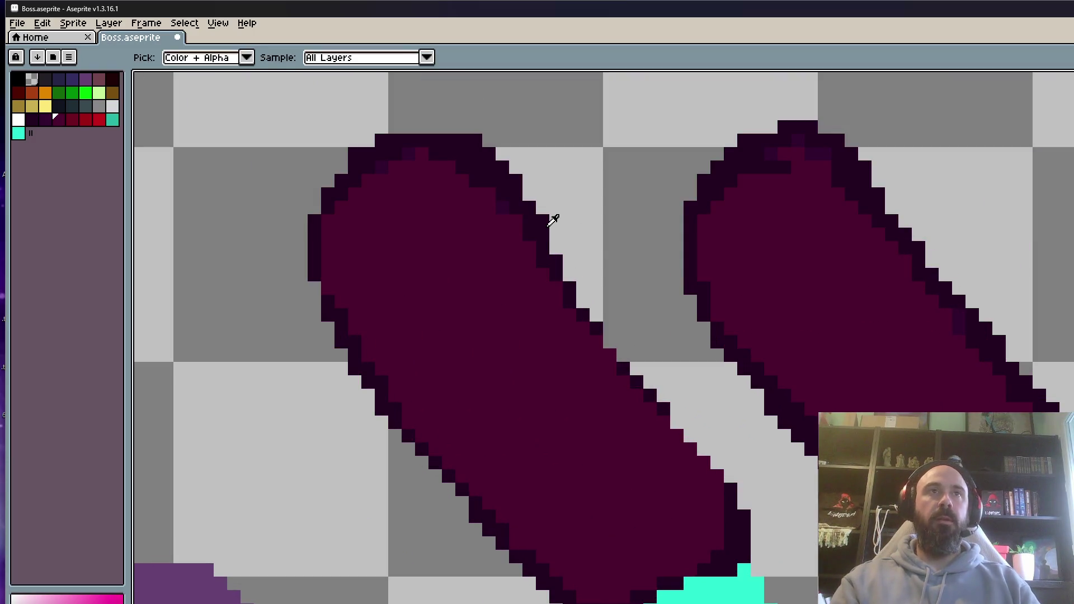
scroll(425, 190, up, 2)
key(b)
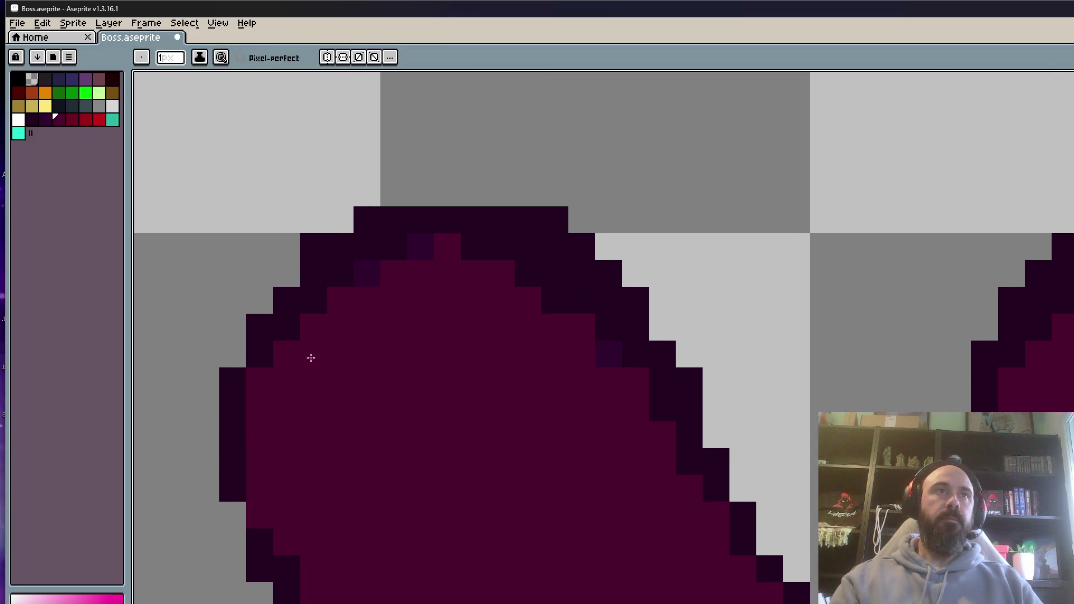
mouse_move(485, 265)
mouse_down()
mouse_move(573, 317)
mouse_move(681, 446)
mouse_move(606, 333)
mouse_move(381, 252)
mouse_move(341, 274)
mouse_up()
scroll(341, 274, down, 4)
scroll(359, 247, up, 1)
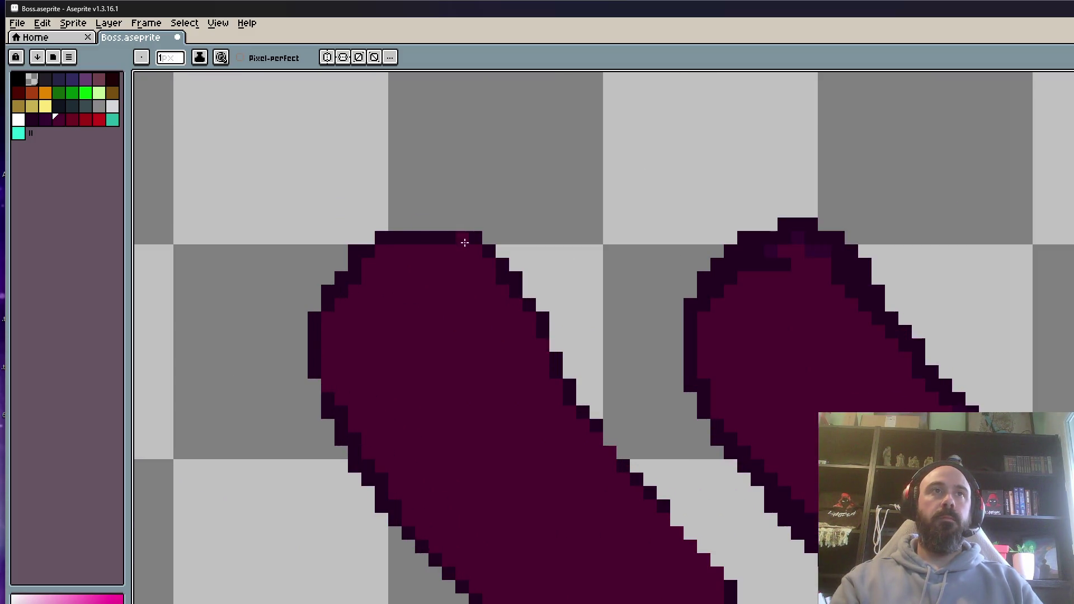
scroll(484, 263, up, 1)
Redraw the leg's right edge in the dark outline colour with a stepped, trimmed upper-right corner.
key(i)
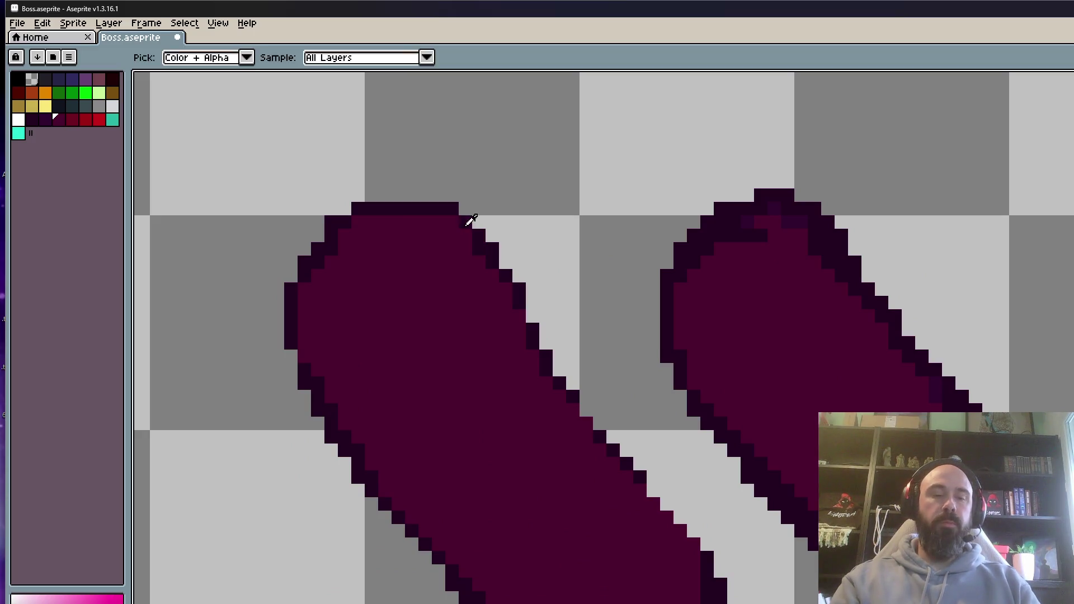
click(458, 204)
key(b)
drag(453, 219, 599, 433)
drag(435, 195, 546, 314)
drag(426, 221, 463, 256)
scroll(464, 257, down, 2)
scroll(495, 319, up, 1)
drag(495, 320, 564, 400)
scroll(570, 404, down, 2)
scroll(619, 327, up, 2)
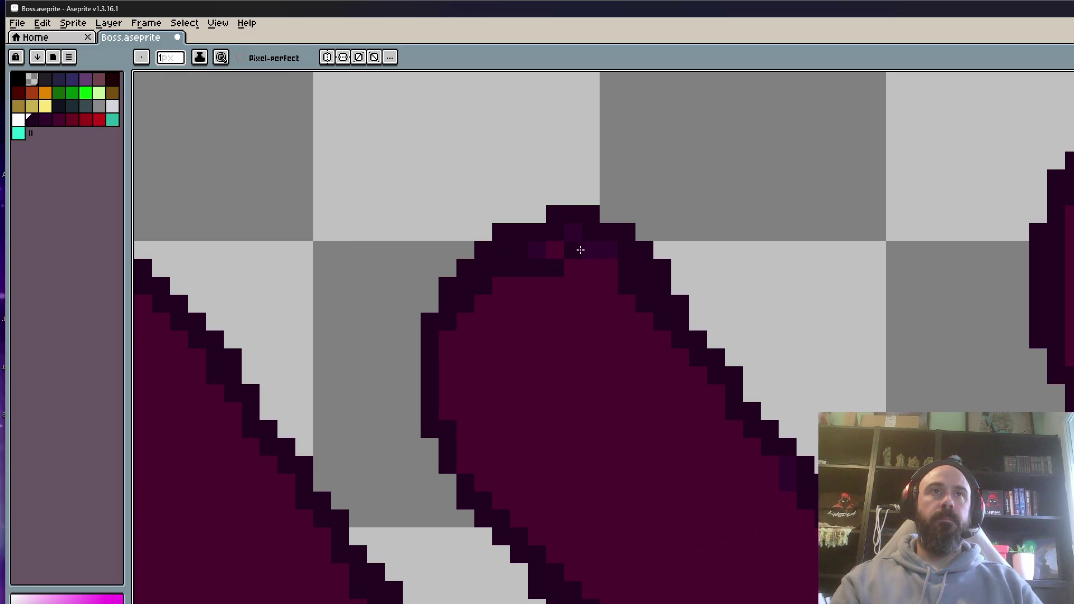
scroll(701, 317, down, 2)
scroll(707, 293, up, 2)
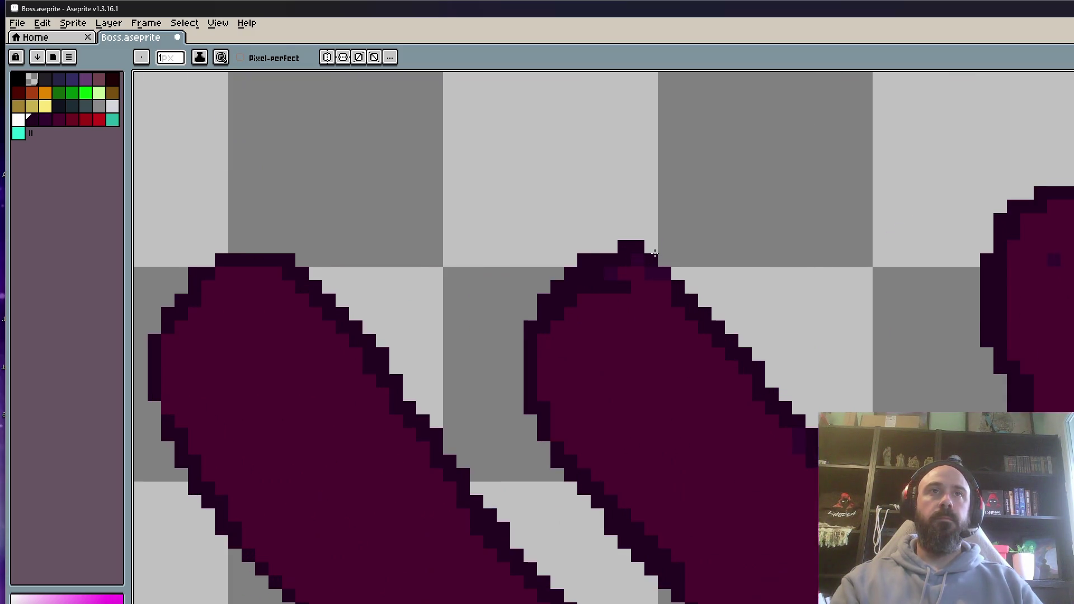
scroll(629, 274, up, 1)
Repaint outline pixels maroon near the leg tip and along the middle leg's lower edge.
alt+click(638, 412)
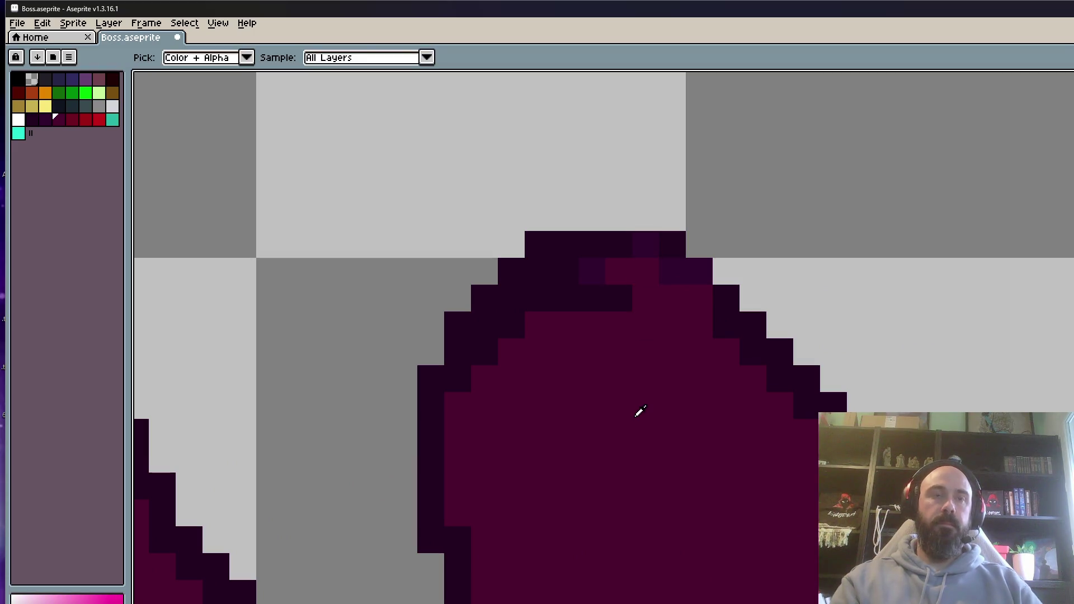
mouse_move(511, 325)
mouse_down()
mouse_move(543, 303)
mouse_move(628, 297)
mouse_up()
scroll(576, 274, down, 3)
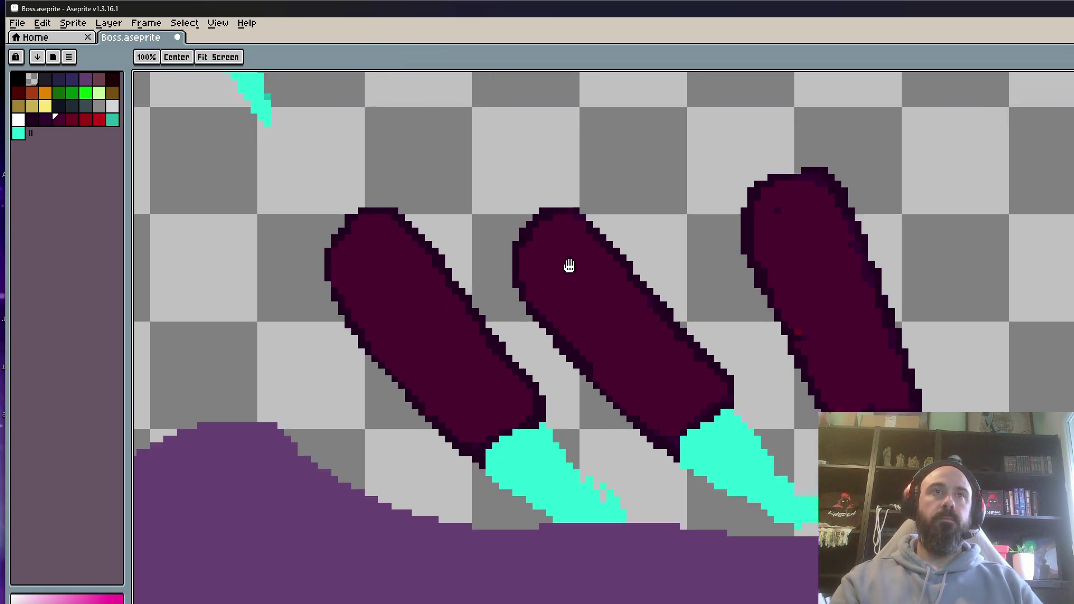
scroll(503, 246, up, 2)
drag(542, 344, 590, 395)
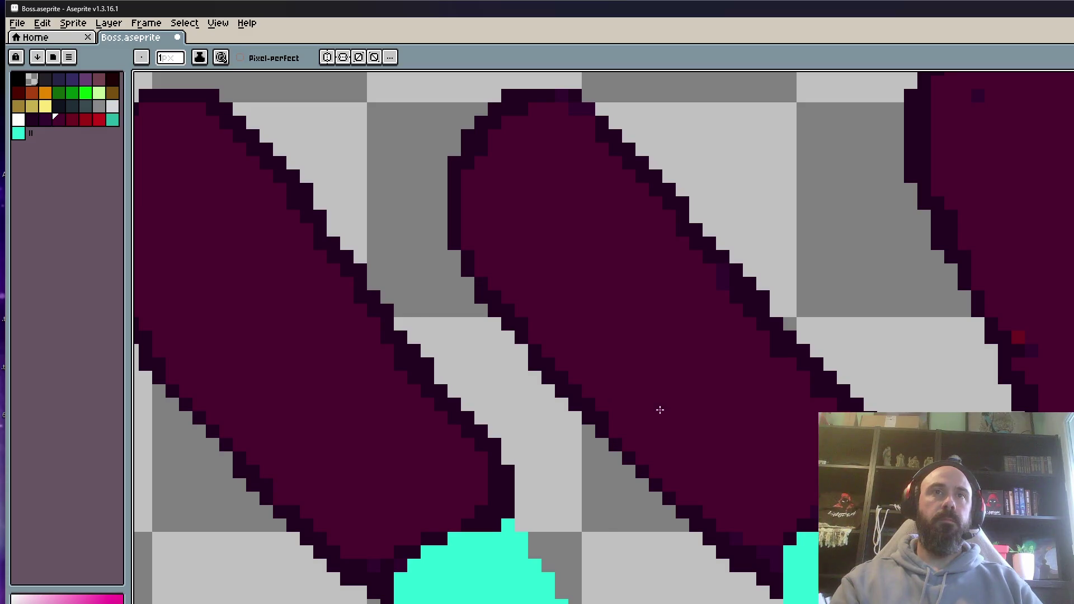
scroll(661, 412, down, 3)
scroll(774, 283, up, 3)
Repaint the right leg's upper-left and side outline pixels maroon.
drag(708, 243, 692, 329)
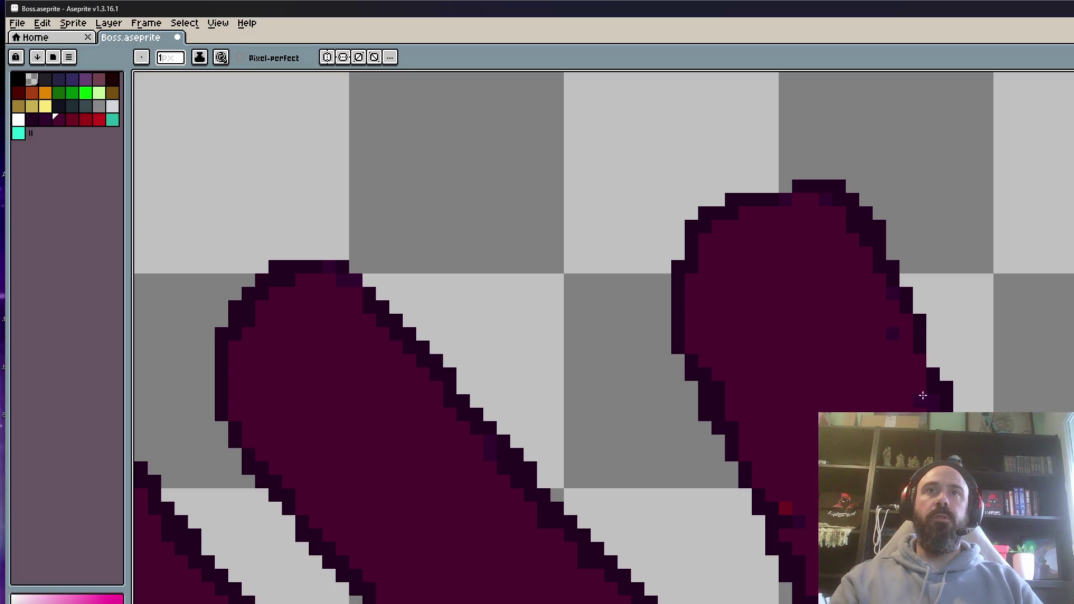
drag(883, 377, 822, 295)
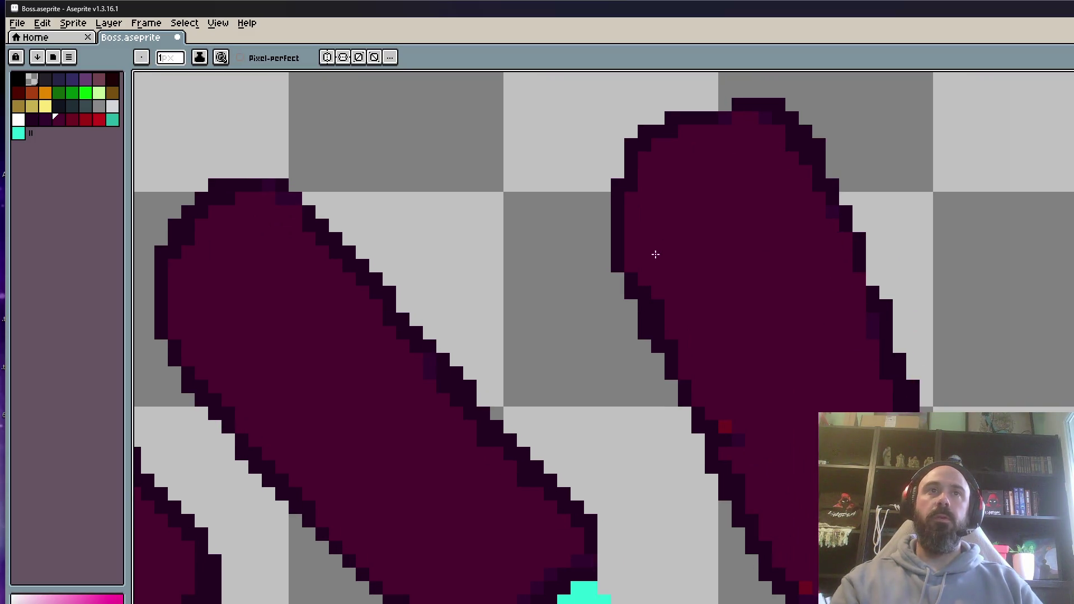
scroll(684, 341, down, 1)
mouse_move(722, 431)
mouse_down()
mouse_move(752, 521)
mouse_move(800, 586)
mouse_up()
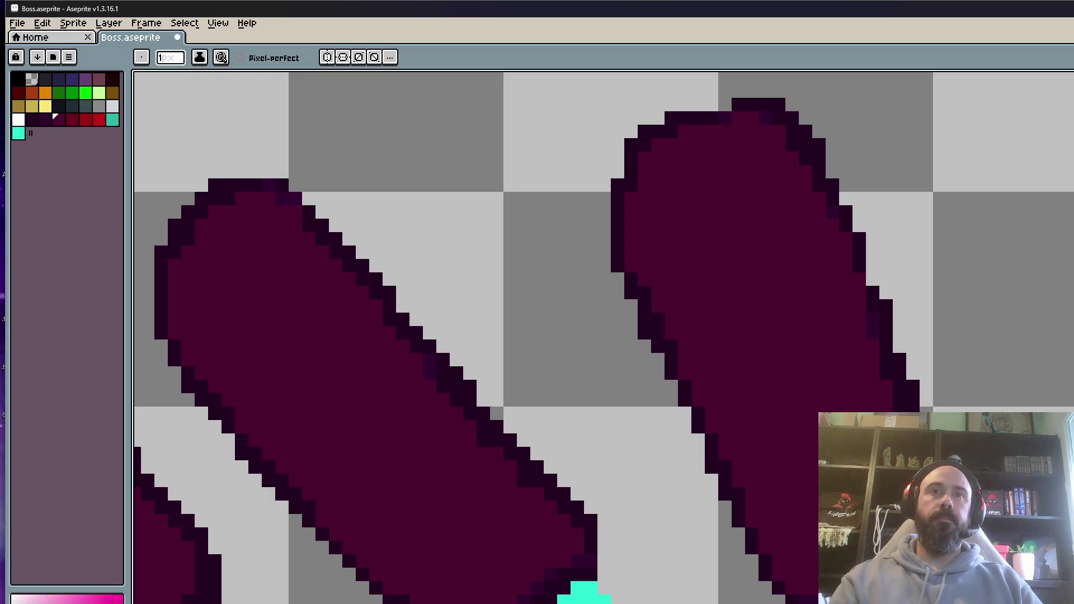
scroll(470, 253, down, 2)
scroll(882, 407, up, 3)
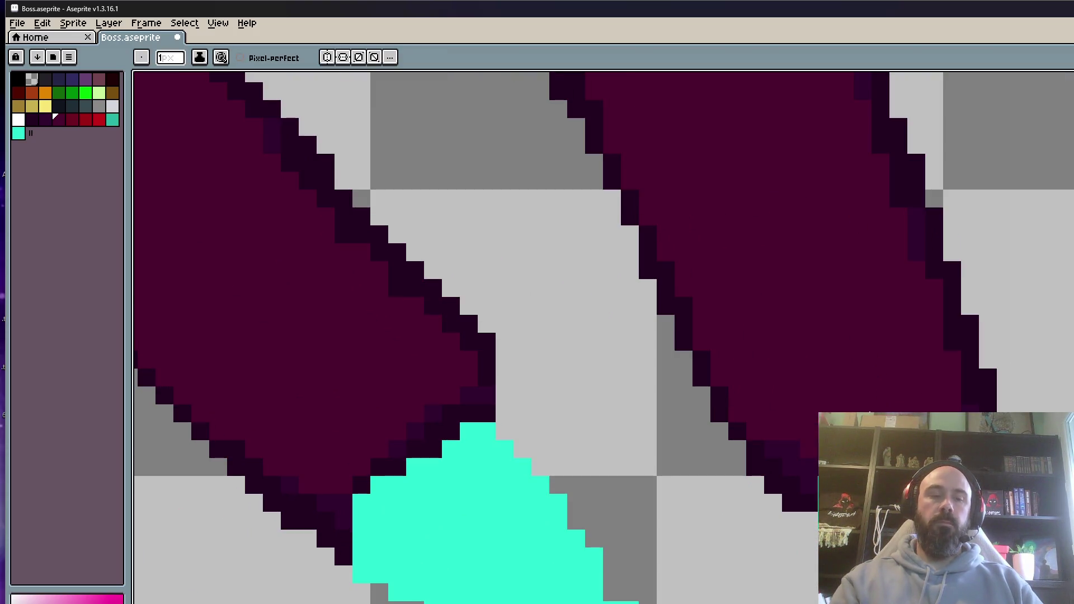
Add a dark outline row and a single outline pixel along the right leg's edge.
alt+click(736, 424)
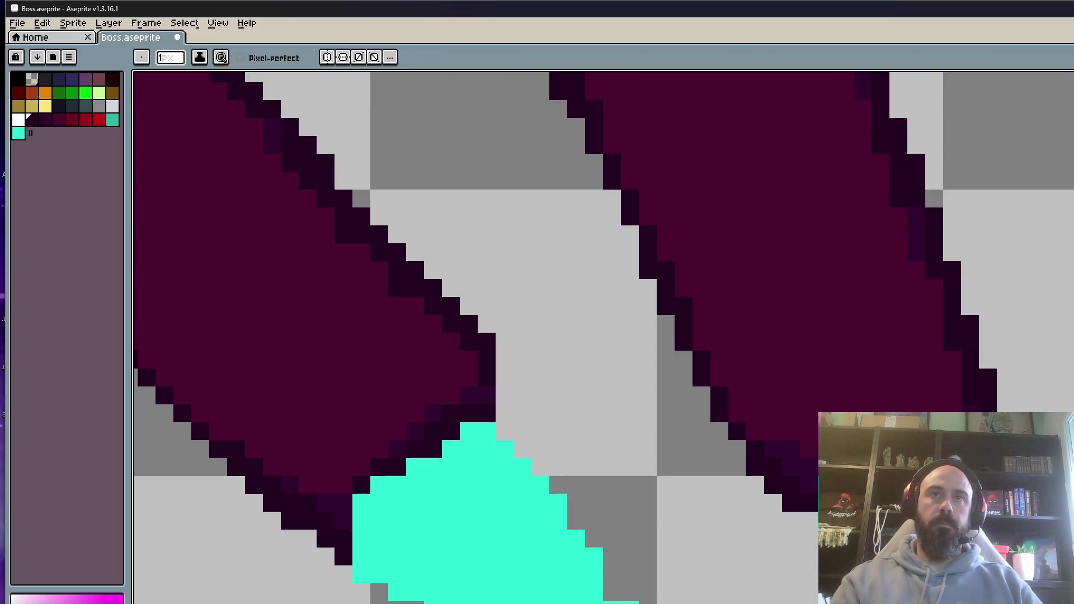
drag(910, 408, 960, 407)
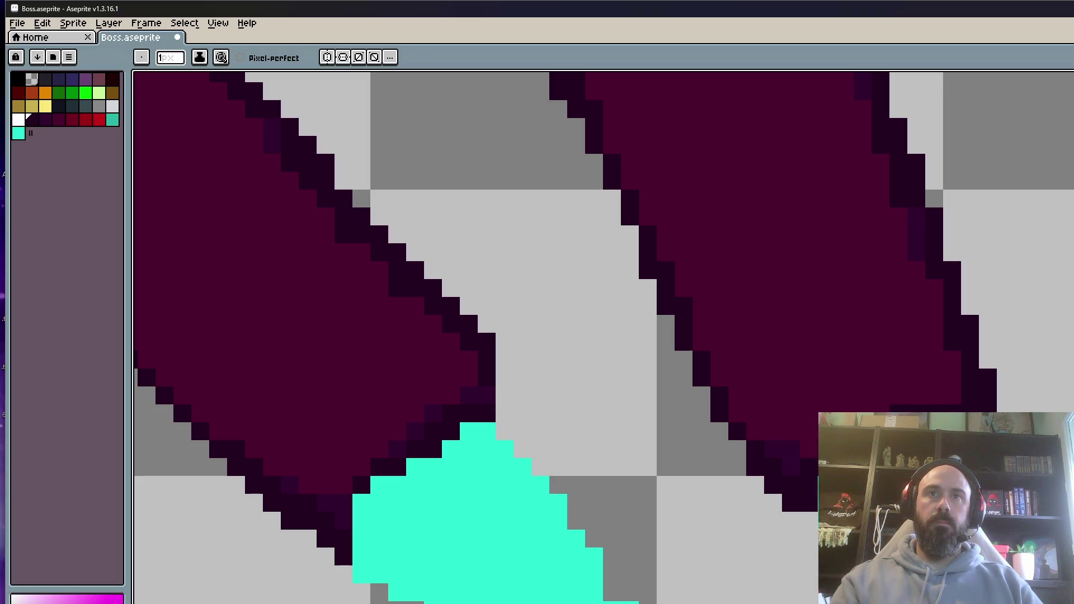
click(809, 450)
scroll(951, 407, down, 3)
scroll(945, 409, up, 3)
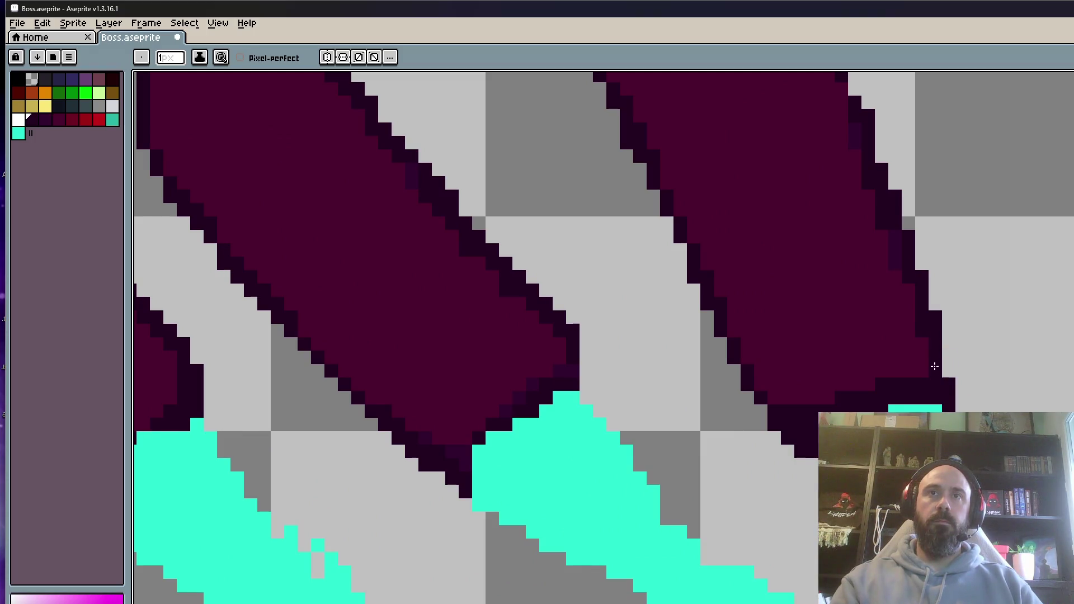
scroll(928, 407, down, 2)
scroll(895, 350, up, 1)
scroll(896, 350, up, 3)
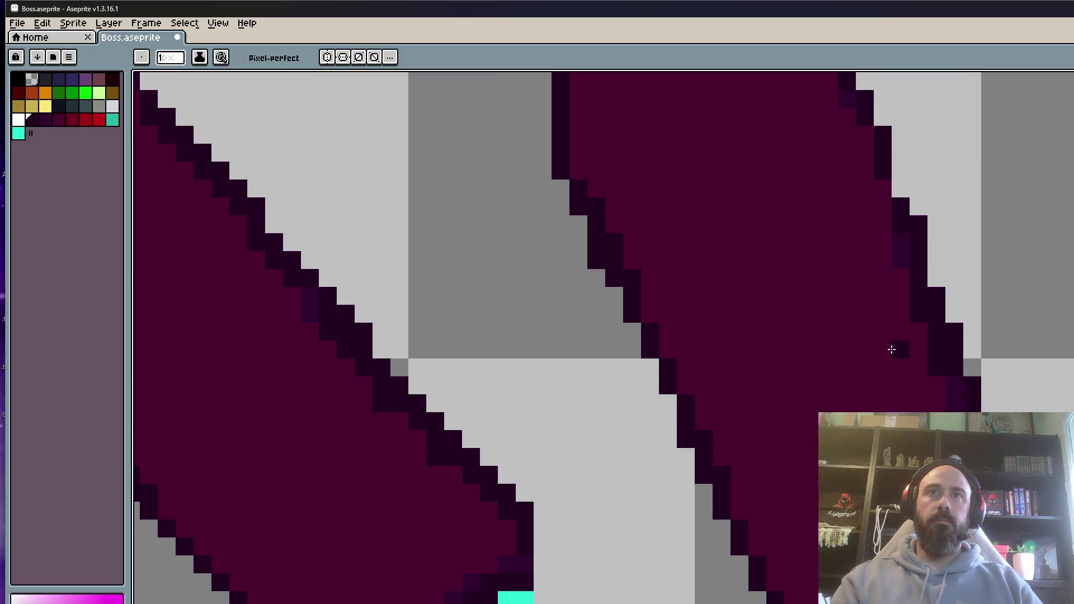
Paint three stray outline pixels and one pixel on the right leg's lower edge maroon.
drag(918, 313, 936, 367)
scroll(817, 517, down, 3)
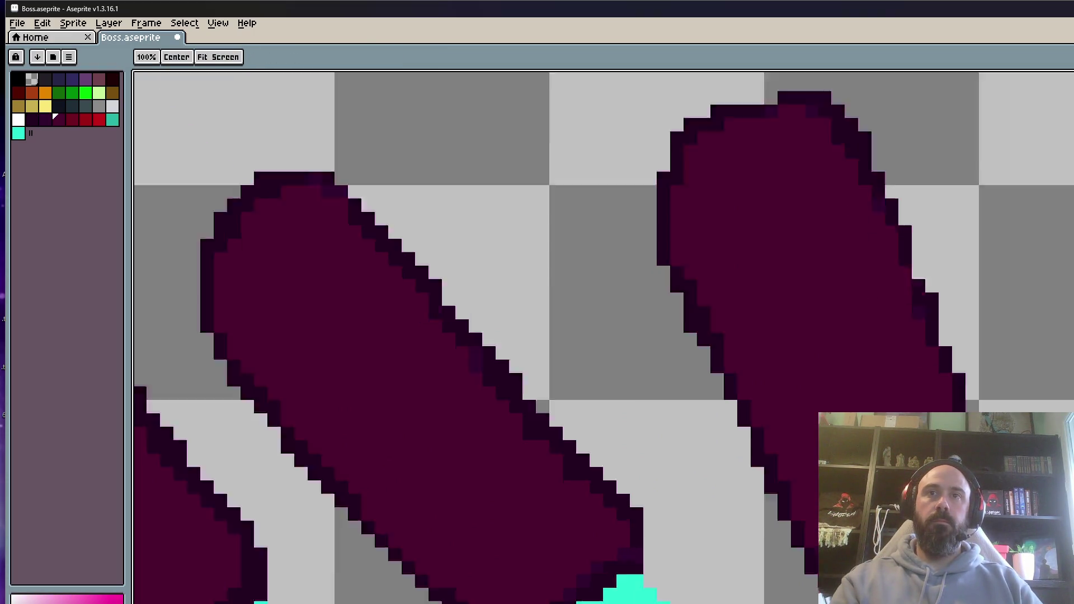
scroll(817, 517, up, 3)
click(797, 540)
scroll(721, 331, down, 4)
scroll(721, 331, up, 3)
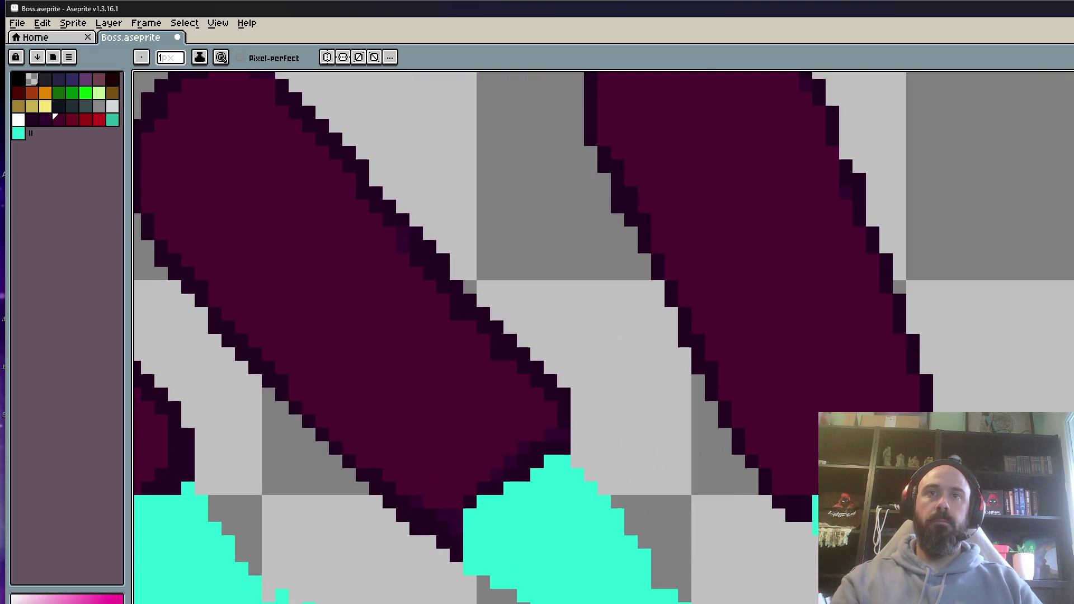
scroll(815, 494, down, 3)
scroll(502, 505, up, 4)
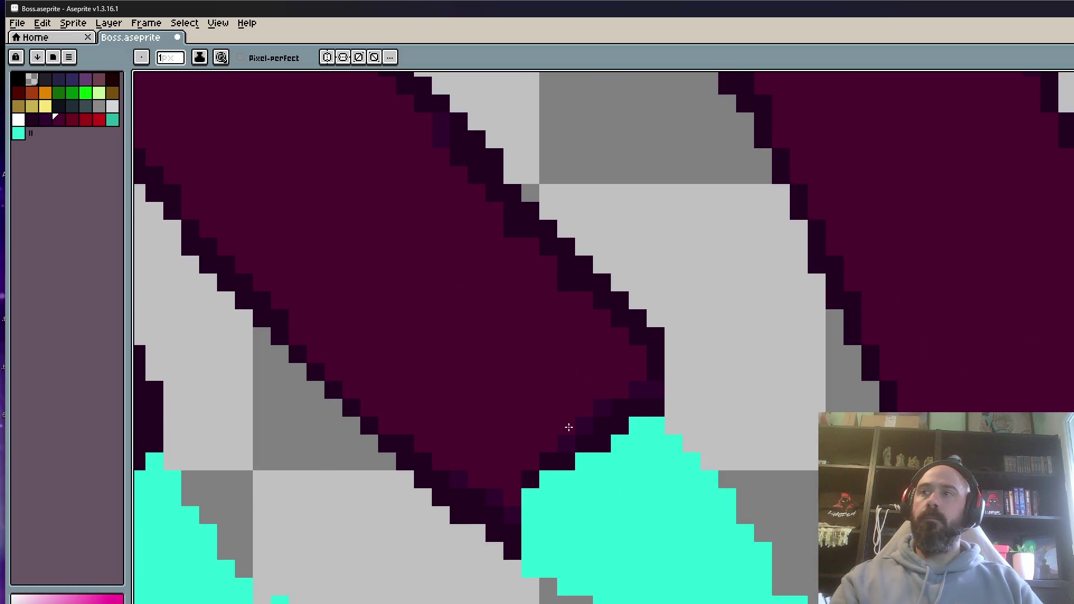
scroll(570, 427, down, 3)
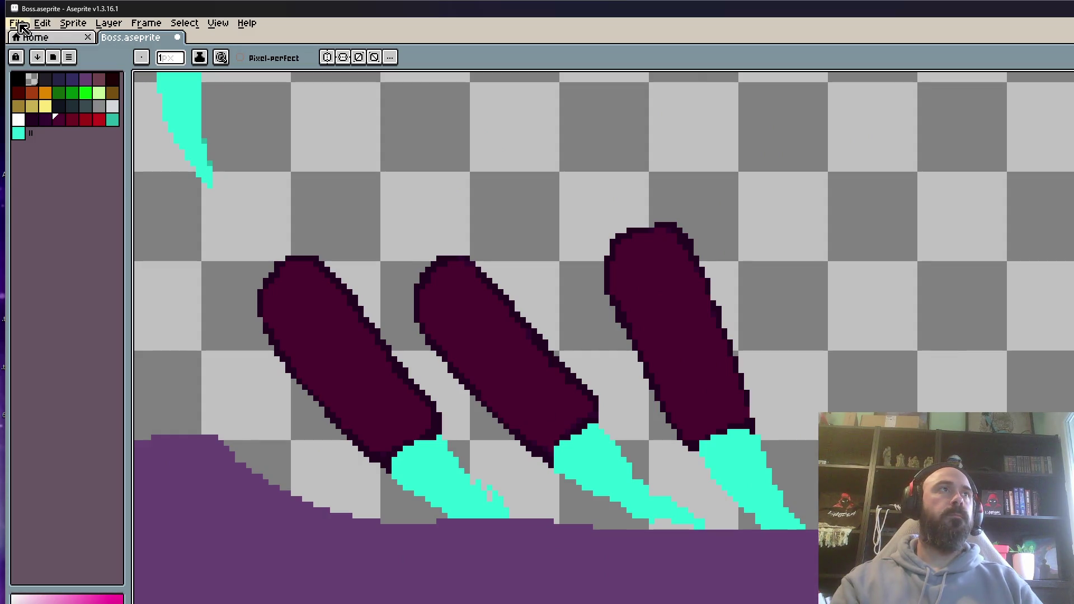
Save the boss sprite via File > Save.
click(17, 23)
click(25, 78)
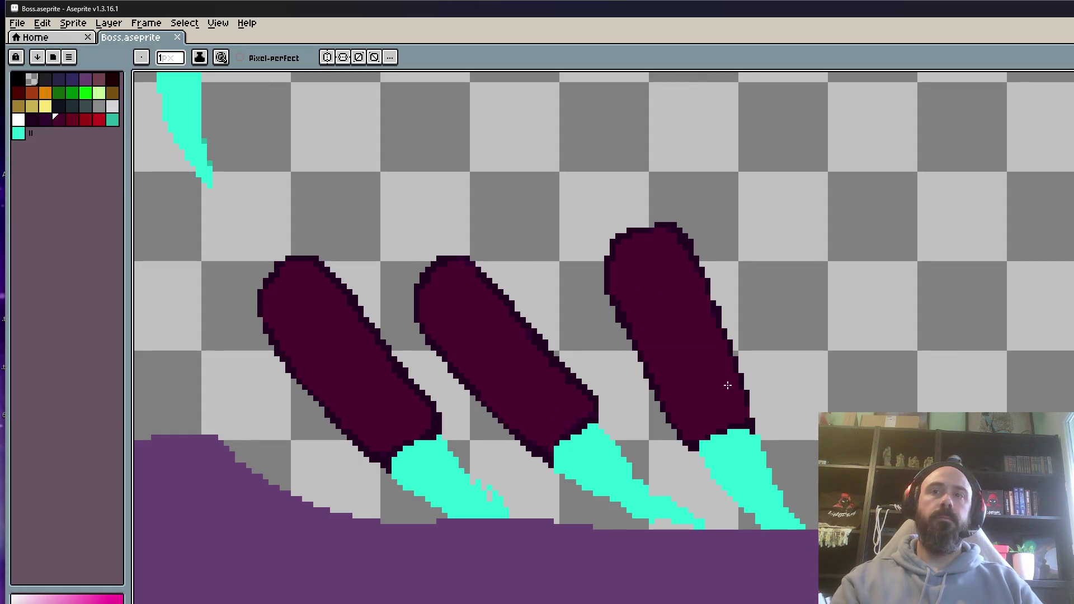
scroll(665, 384, down, 1)
scroll(712, 233, up, 5)
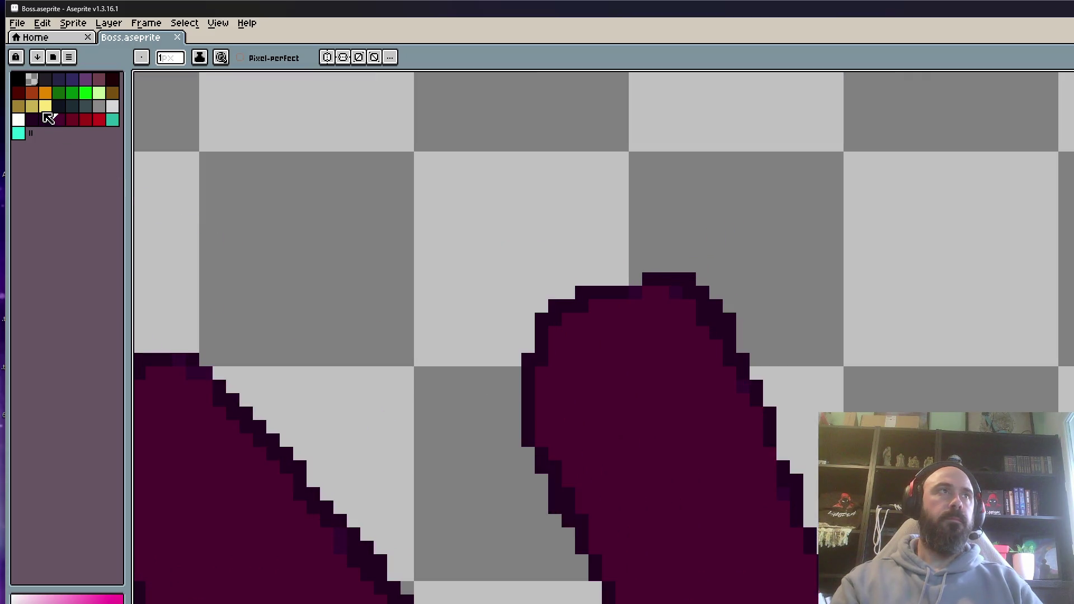
Erase the rightmost leg's rounded top and redraw a new top outline in the dark outline colour.
key(e)
mouse_move(647, 278)
mouse_down()
mouse_move(716, 294)
mouse_move(702, 278)
mouse_up()
scroll(703, 278, down, 5)
scroll(735, 304, up, 3)
key(i)
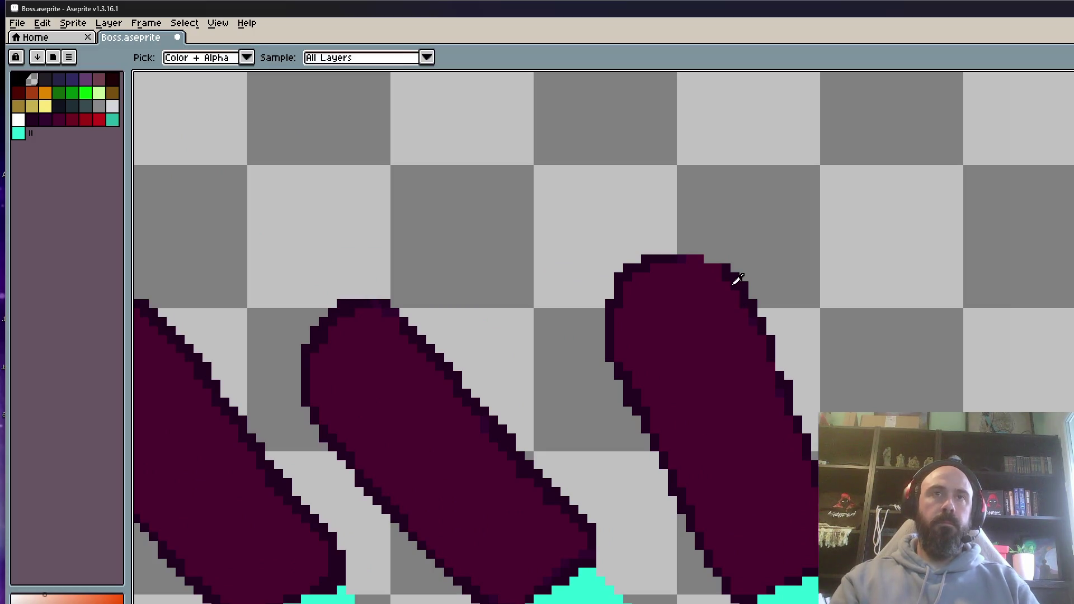
click(736, 273)
scroll(738, 271, up, 2)
key(b)
mouse_move(643, 240)
mouse_down()
mouse_move(693, 240)
mouse_move(640, 224)
mouse_up()
scroll(640, 224, down, 5)
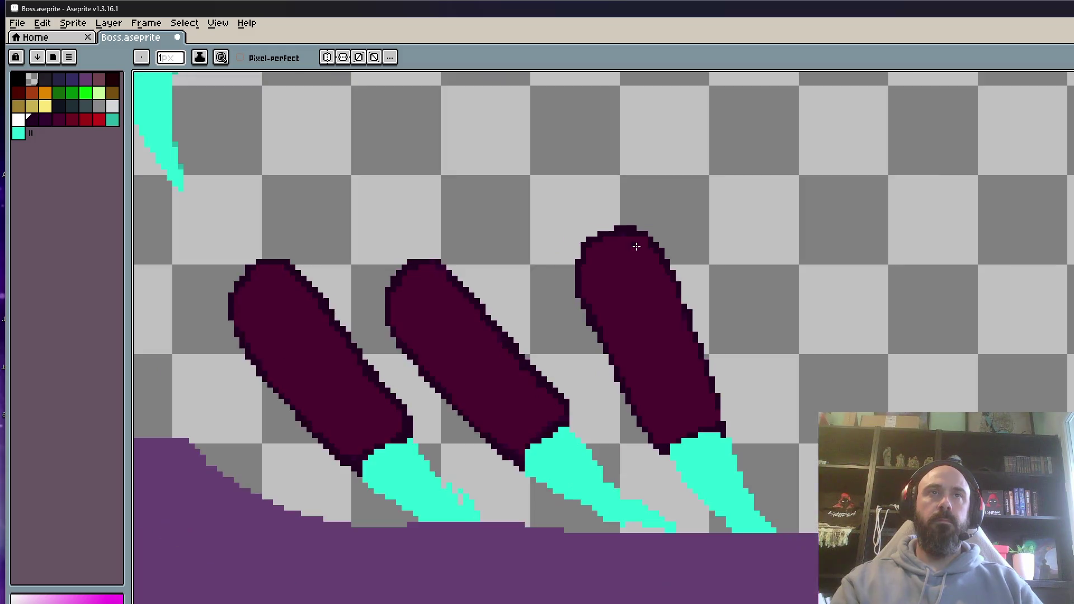
scroll(633, 250, up, 4)
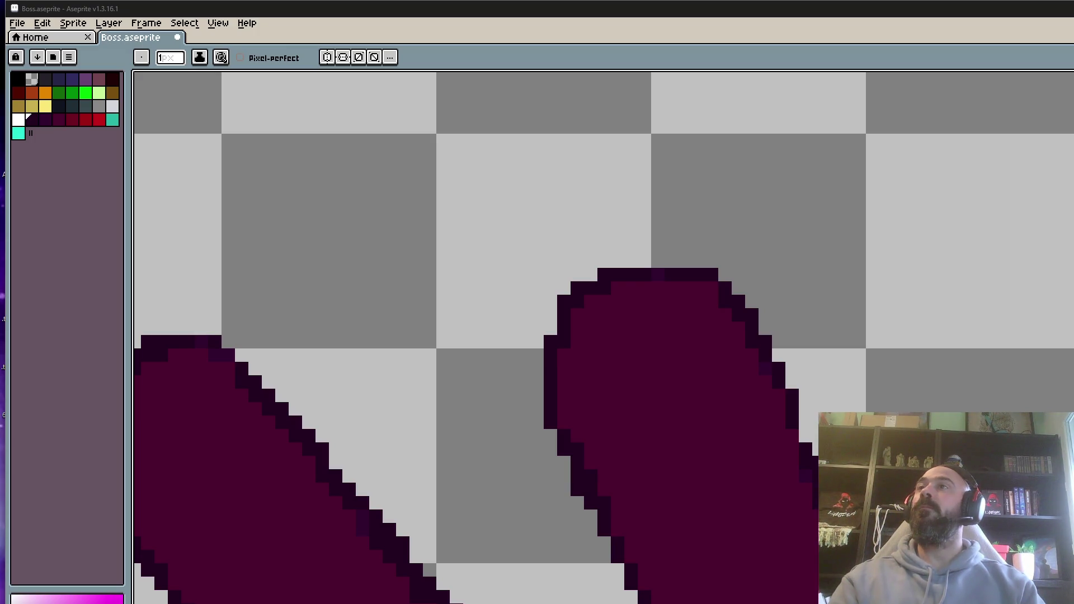
scroll(813, 328, down, 3)
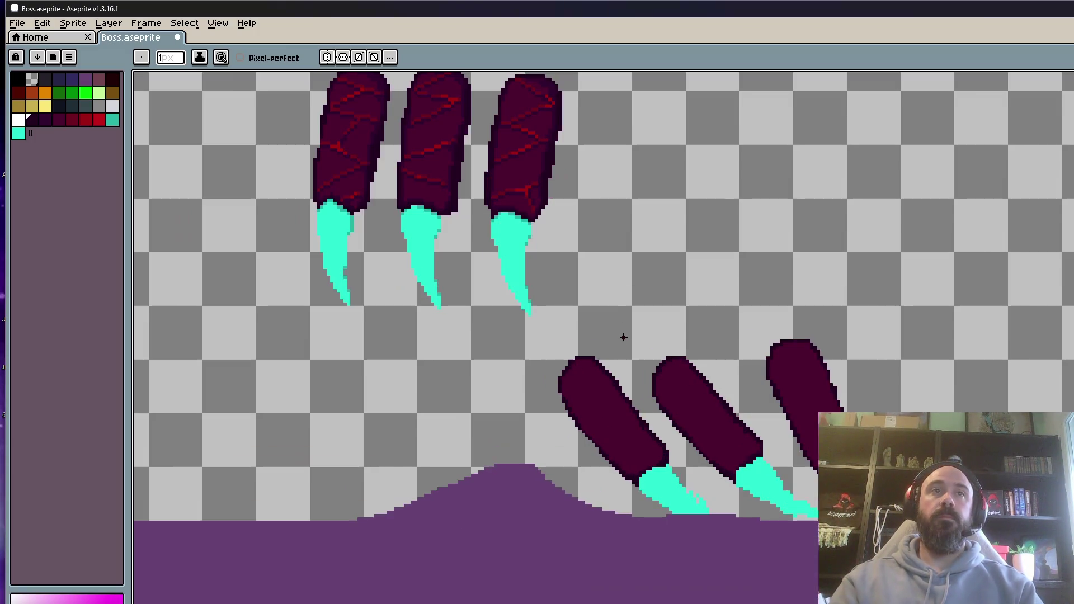
With transparent as the colour, clear the nine dark fill patches inside the left leg.
scroll(508, 283, up, 2)
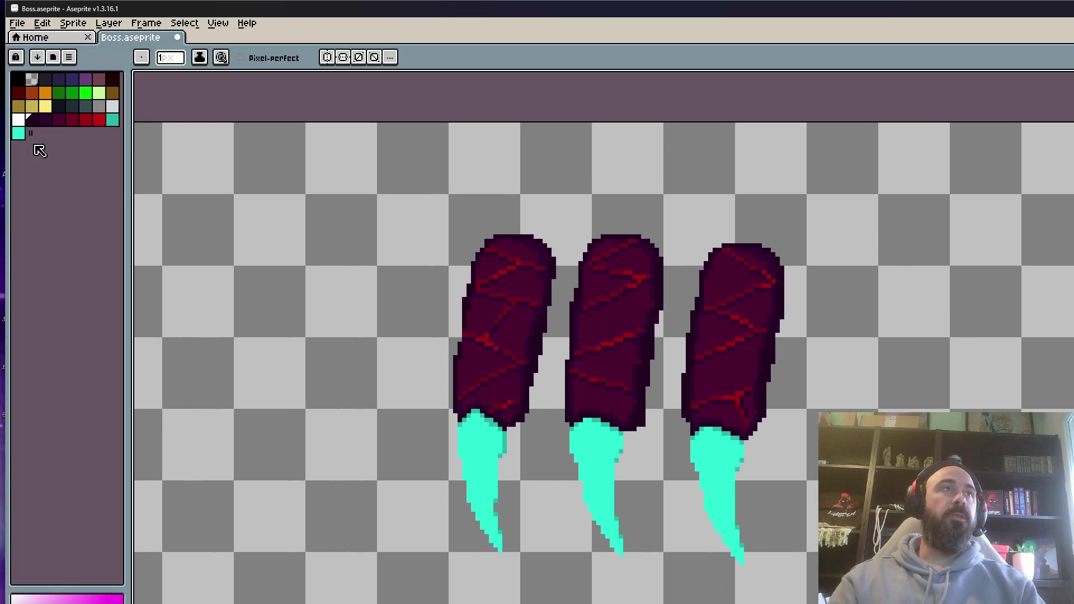
click(32, 81)
key(w)
scroll(451, 246, up, 1)
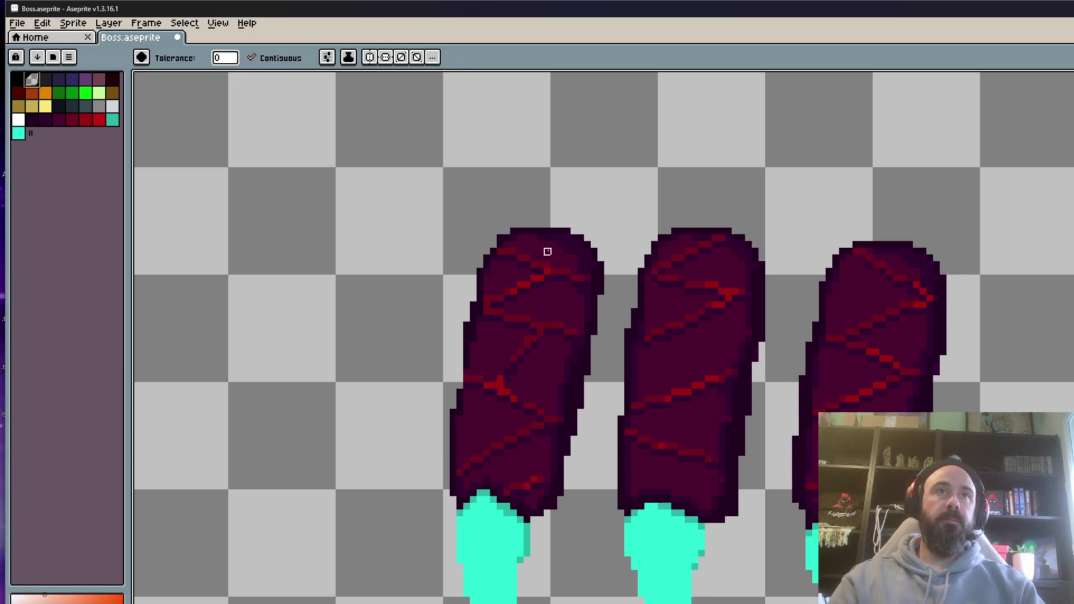
click(547, 247)
click(551, 305)
click(506, 277)
click(492, 331)
click(492, 350)
click(531, 364)
click(513, 392)
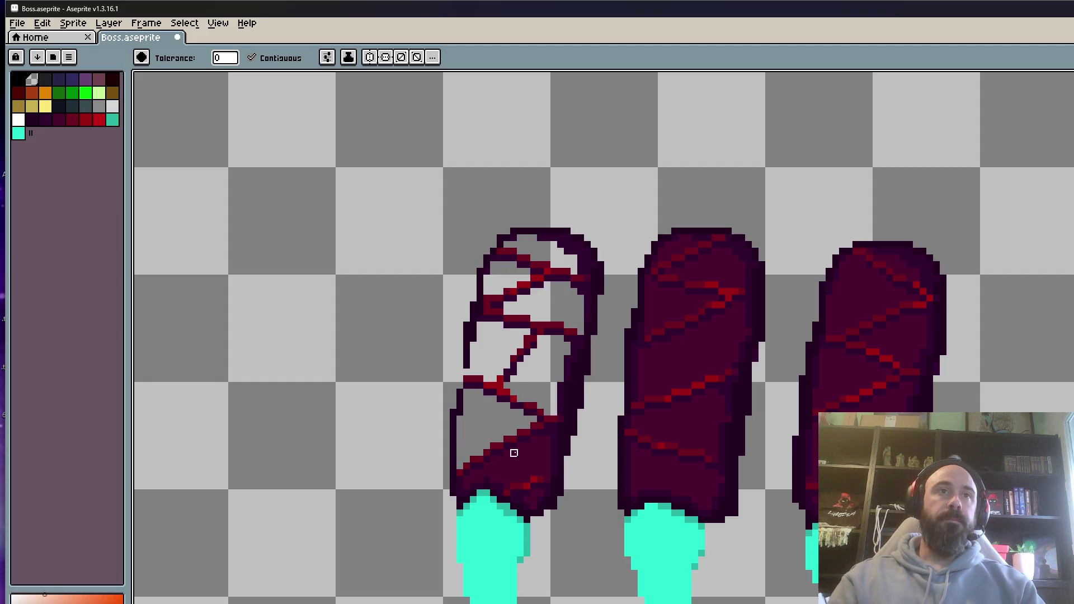
click(511, 451)
click(534, 495)
Clear the five dark fill patches inside the middle leg.
click(660, 452)
click(682, 426)
click(689, 372)
click(669, 299)
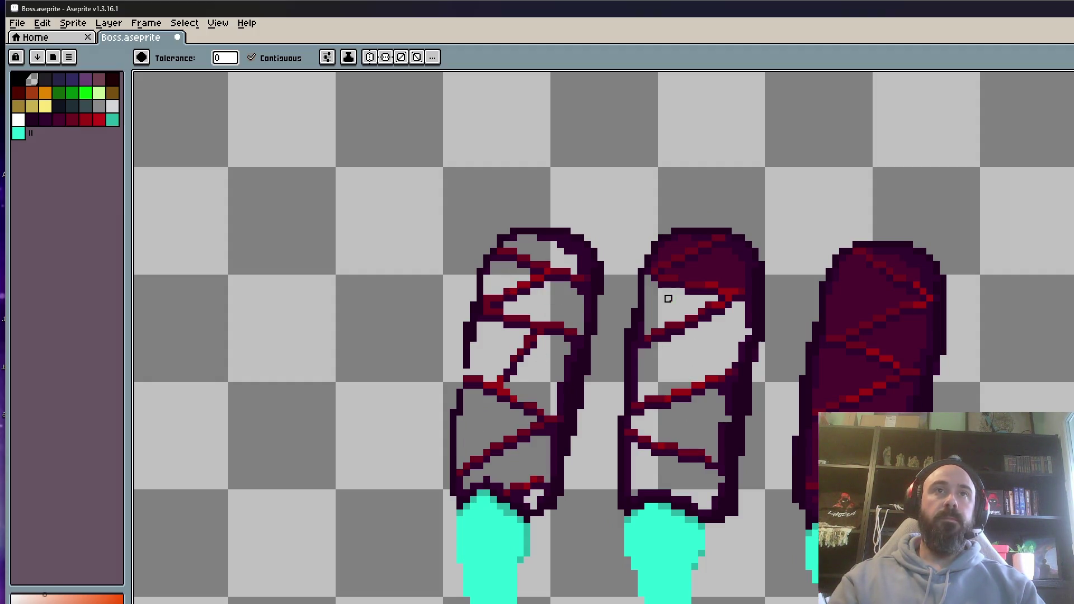
click(709, 279)
Clear the remaining dark fill patches at the right leg's top and inside it.
click(675, 251)
click(843, 292)
click(876, 265)
click(901, 274)
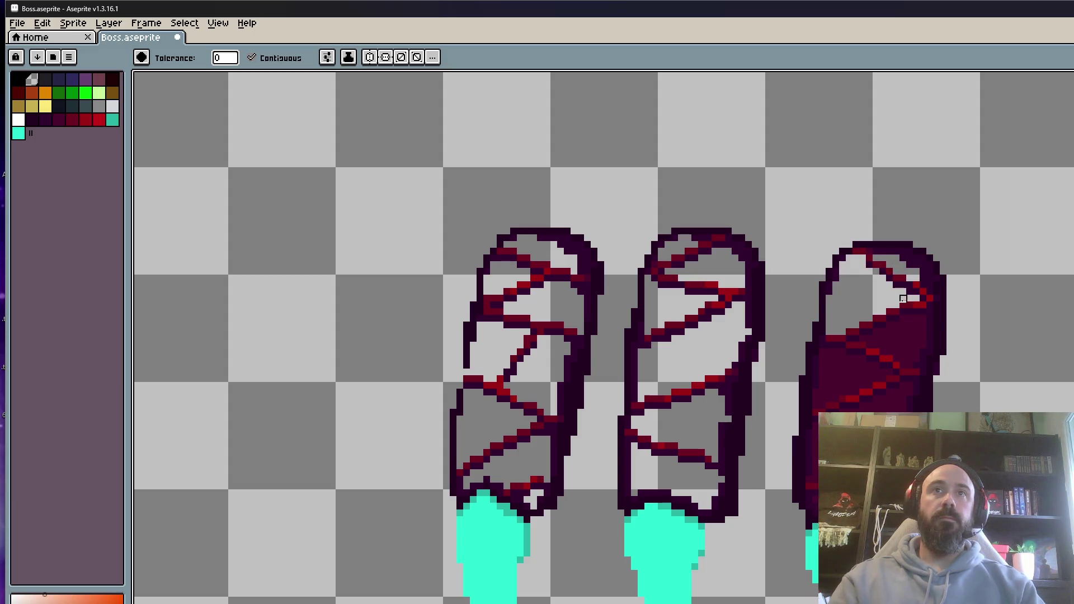
click(903, 339)
click(849, 371)
click(890, 400)
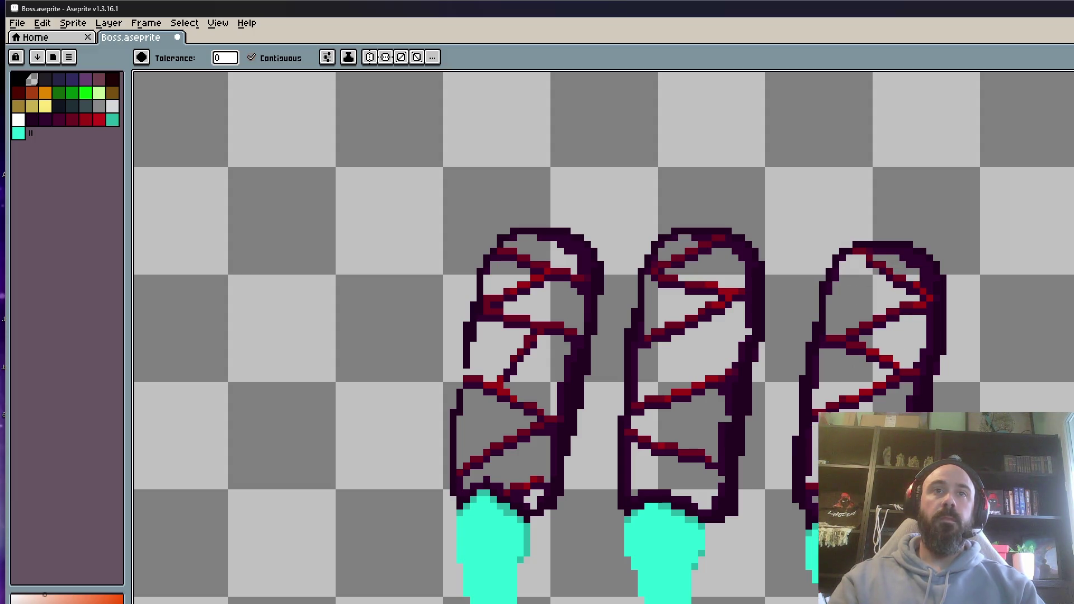
Zoom in on the left leg and erase the cyan pixels at its claw's top.
key(z)
click(539, 378)
key(b)
scroll(537, 361, up, 1)
mouse_move(537, 360)
mouse_down()
mouse_move(539, 324)
mouse_move(604, 304)
mouse_move(480, 330)
mouse_move(448, 307)
mouse_move(470, 280)
mouse_move(391, 314)
mouse_move(420, 462)
mouse_up()
scroll(508, 440, down, 4)
key(e)
mouse_move(500, 486)
mouse_down()
mouse_move(520, 523)
mouse_move(479, 446)
mouse_up()
scroll(445, 335, up, 1)
scroll(447, 333, up, 1)
Erase the left leg's dark top arc, vertical outline and hook, plus a claw's cyan top.
mouse_move(447, 333)
mouse_down()
mouse_move(494, 293)
mouse_move(468, 417)
mouse_move(474, 272)
mouse_move(522, 132)
mouse_move(477, 322)
mouse_move(475, 312)
mouse_up()
key(space)
key(space)
drag(511, 168, 473, 264)
mouse_move(566, 139)
mouse_down()
mouse_move(640, 144)
mouse_move(734, 206)
mouse_move(719, 194)
mouse_move(779, 254)
mouse_move(736, 302)
mouse_move(772, 247)
mouse_up()
mouse_move(750, 371)
mouse_down()
mouse_move(763, 294)
mouse_move(710, 379)
mouse_move(711, 411)
mouse_up()
mouse_move(712, 380)
mouse_down()
mouse_move(715, 263)
mouse_move(736, 324)
mouse_move(707, 403)
mouse_move(708, 448)
mouse_up()
mouse_move(690, 391)
mouse_down()
mouse_move(693, 377)
mouse_move(679, 377)
mouse_up()
scroll(679, 386, down, 3)
scroll(805, 448, up, 2)
mouse_move(806, 442)
mouse_down()
mouse_move(774, 432)
mouse_move(703, 372)
mouse_move(780, 444)
mouse_move(739, 492)
mouse_move(763, 339)
mouse_move(739, 403)
mouse_move(774, 446)
mouse_up()
scroll(791, 475, down, 3)
scroll(801, 246, up, 3)
Erase the middle leg's dark vertical outline and the stray dark pixels along its right edge.
drag(793, 290, 791, 374)
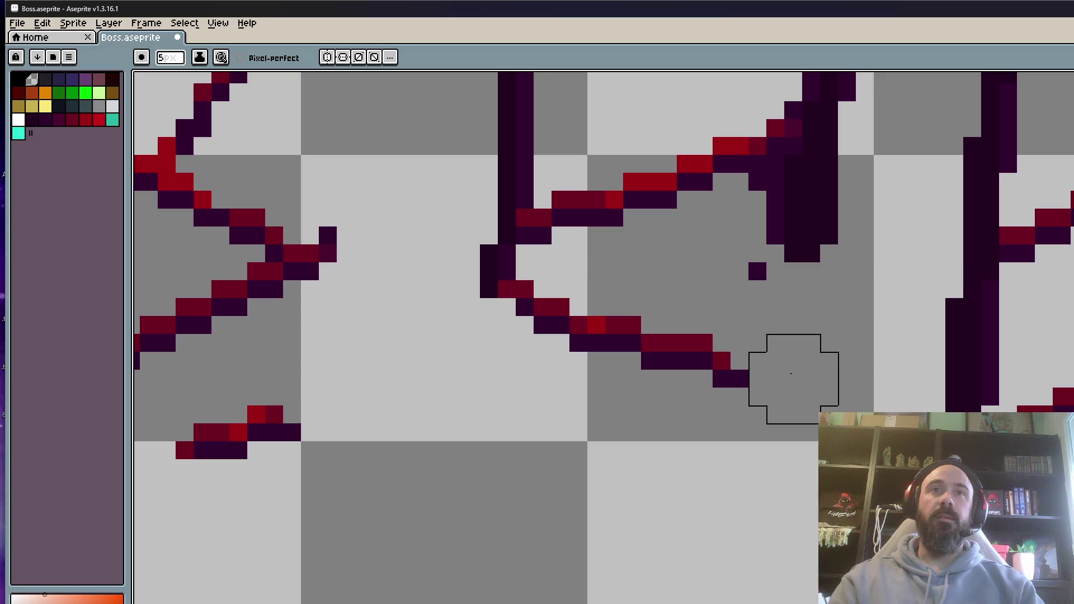
click(776, 335)
mouse_move(777, 335)
mouse_down()
mouse_move(780, 312)
mouse_move(851, 259)
mouse_move(832, 208)
mouse_move(817, 374)
mouse_move(834, 297)
mouse_move(839, 136)
mouse_move(839, 280)
mouse_move(767, 120)
mouse_move(606, 125)
mouse_move(676, 140)
mouse_move(565, 164)
mouse_move(481, 250)
mouse_move(470, 437)
mouse_up()
scroll(470, 437, down, 2)
drag(468, 342, 431, 479)
scroll(431, 479, down, 1)
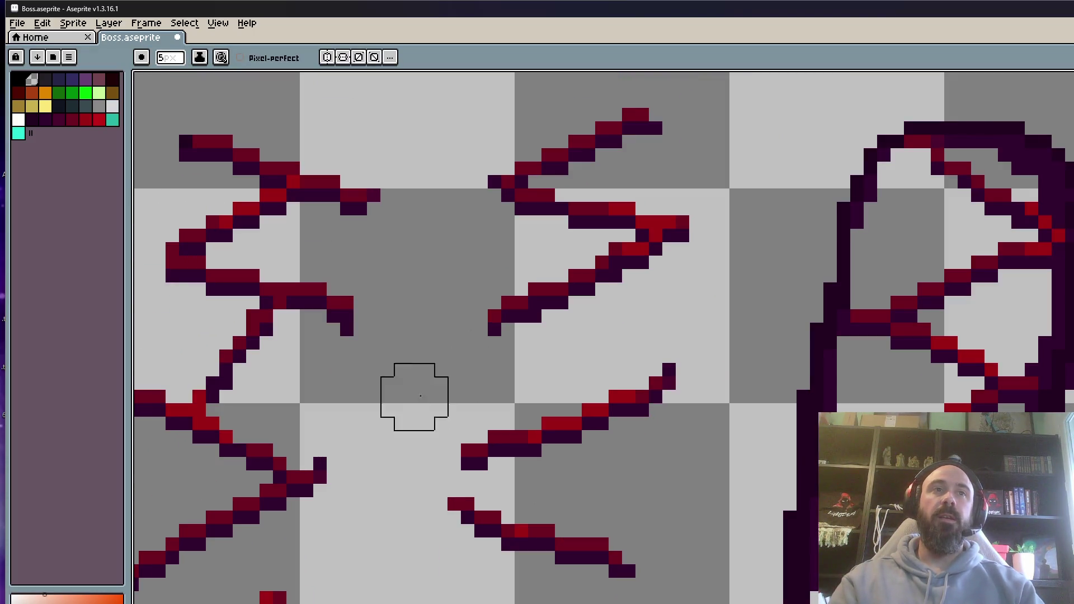
scroll(767, 292, down, 5)
scroll(783, 258, up, 3)
Erase the right leg's dark vertical outline and outline block, leaving only its red veins.
drag(812, 220, 764, 391)
scroll(777, 375, down, 1)
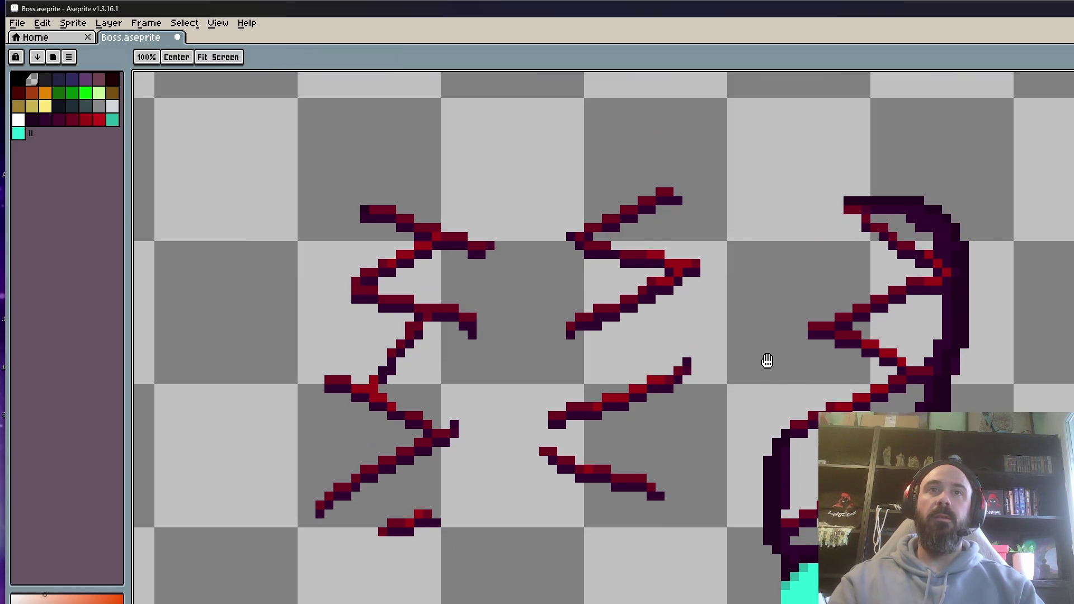
scroll(767, 360, up, 3)
mouse_move(780, 457)
mouse_down()
mouse_move(777, 381)
mouse_move(758, 486)
mouse_move(794, 588)
mouse_move(811, 490)
mouse_up()
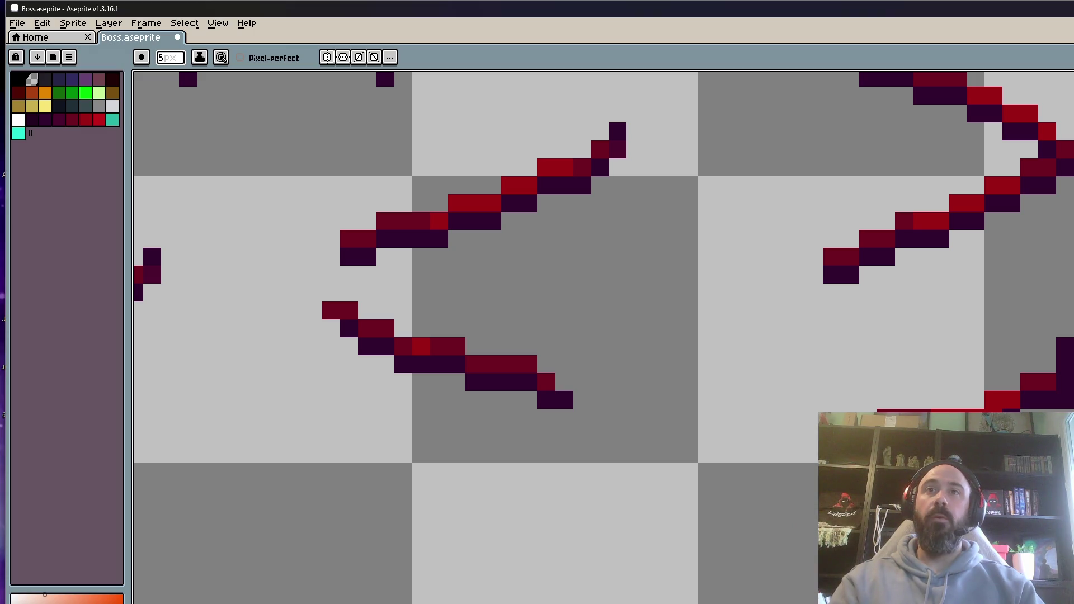
drag(559, 280, 497, 474)
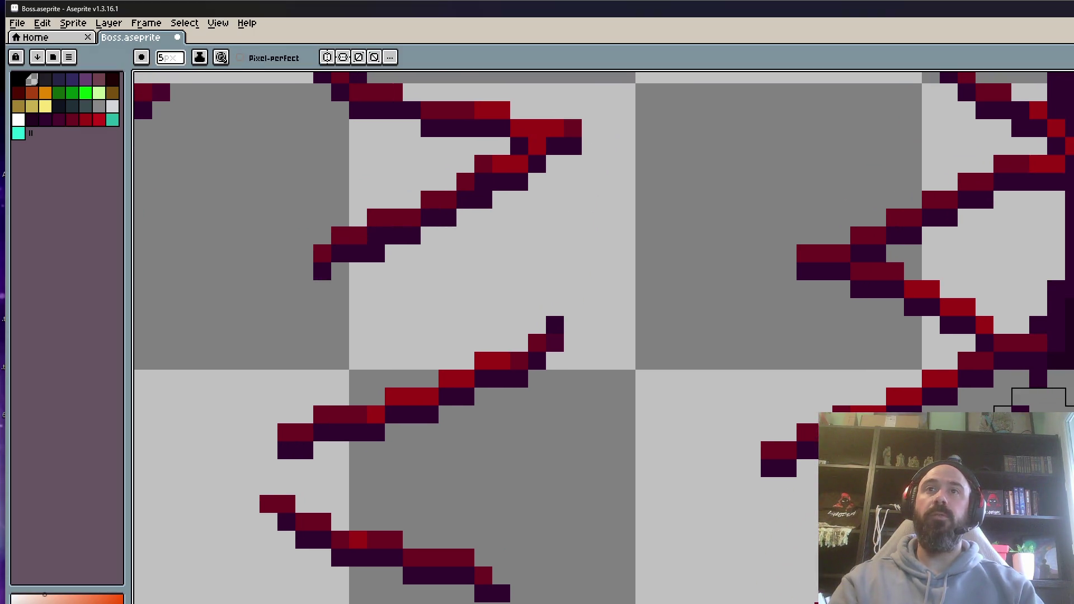
drag(1071, 343, 1038, 533)
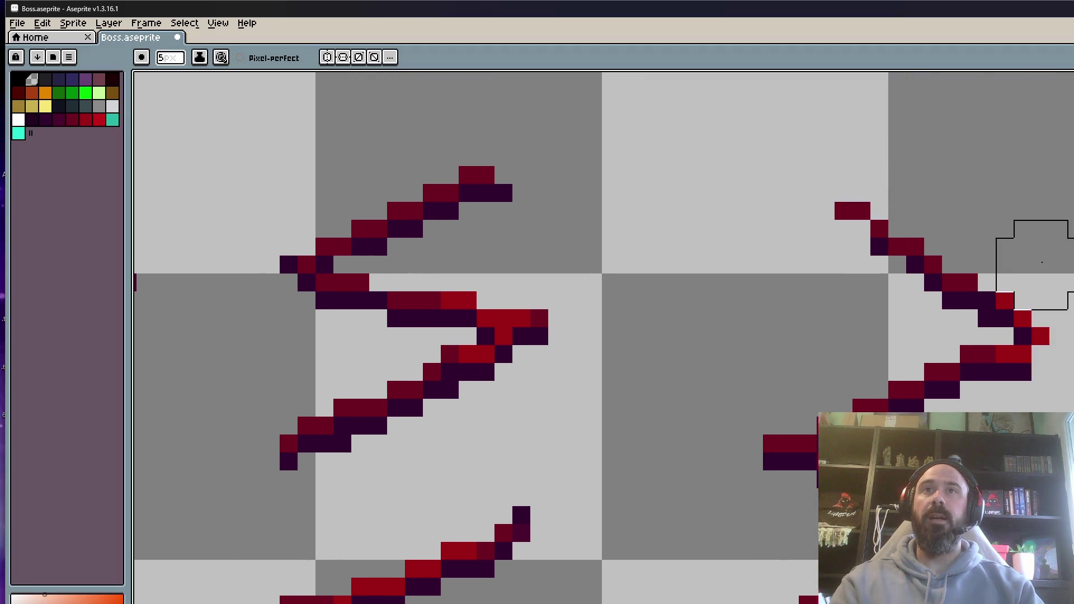
scroll(1055, 262, down, 5)
drag(616, 336, 633, 209)
scroll(1057, 367, down, 3)
scroll(1058, 365, up, 2)
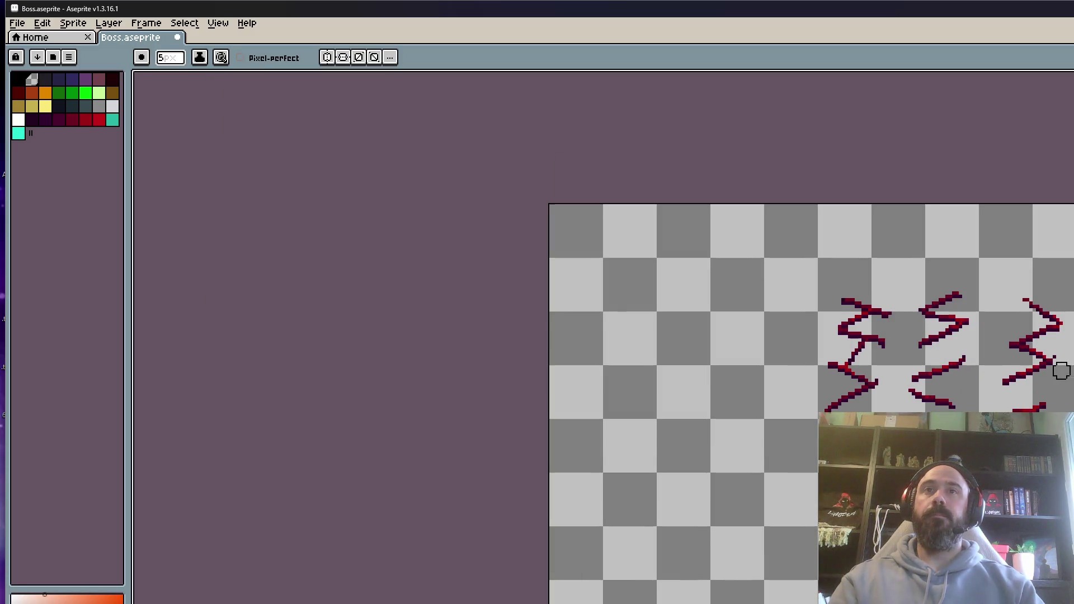
drag(1057, 364, 1024, 333)
click(17, 23)
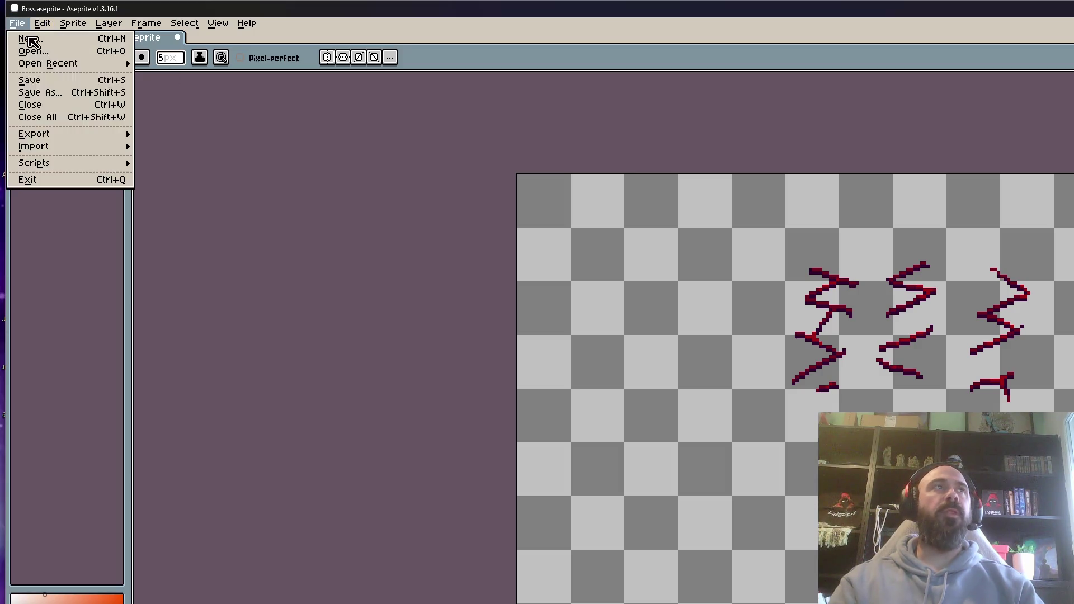
Save Boss.aseprite and pan the sprite further into view.
click(33, 80)
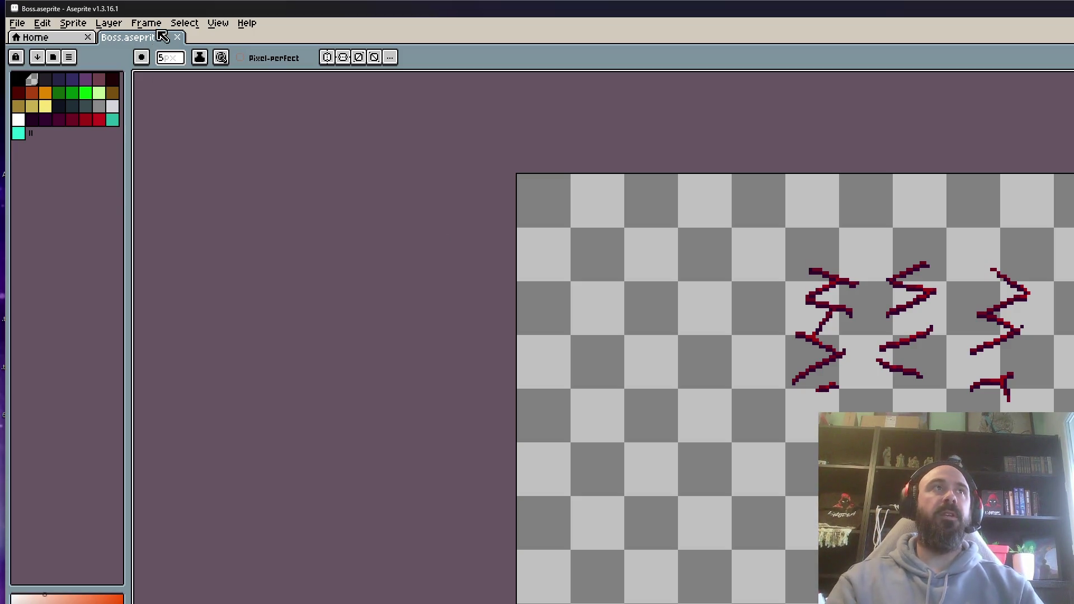
key(h)
drag(347, 146, 138, 94)
key(b)
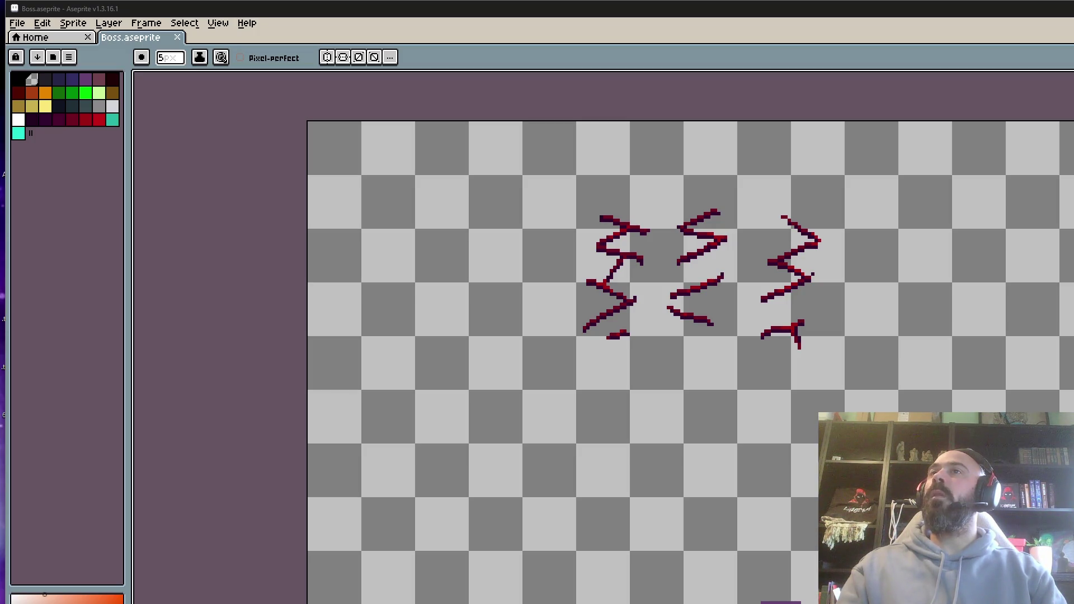
scroll(793, 367, down, 4)
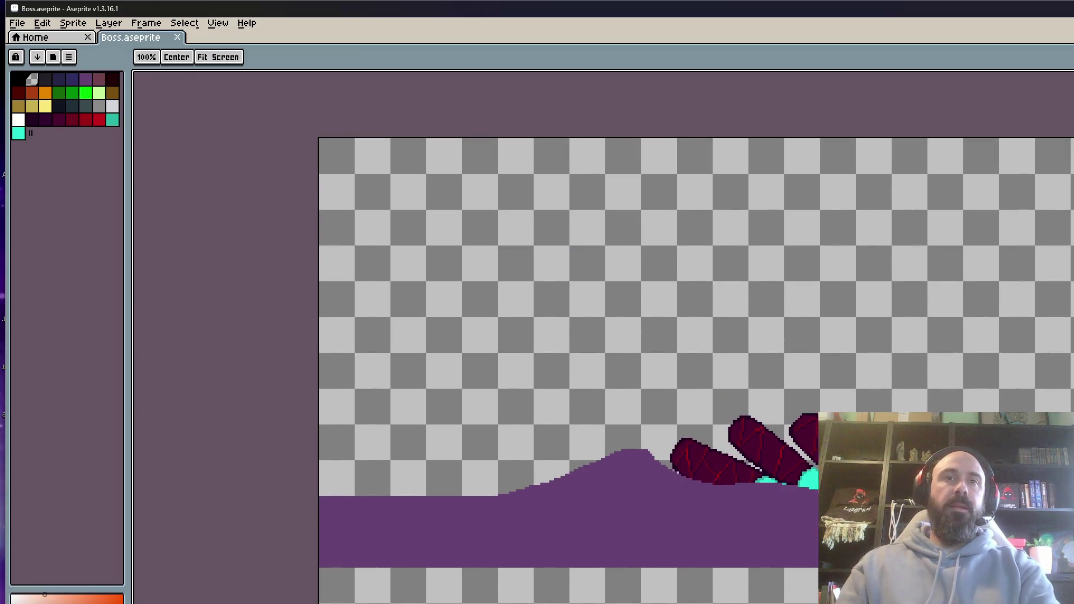
Select the left red vein zigzag with the Rectangular Marquee.
key(m)
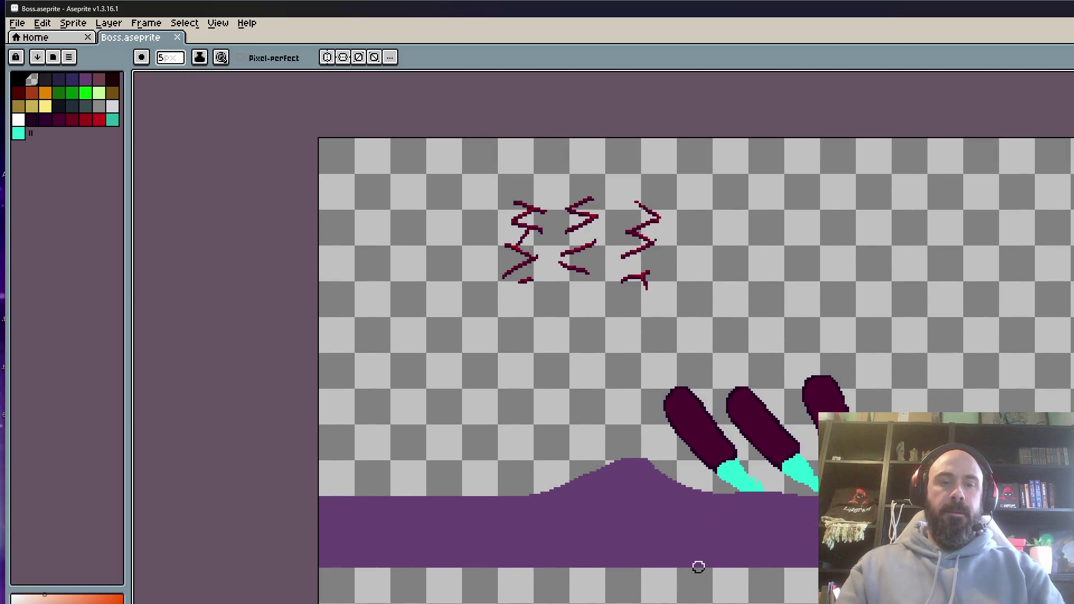
scroll(698, 568, down, 3)
key(h)
scroll(688, 491, up, 4)
key(m)
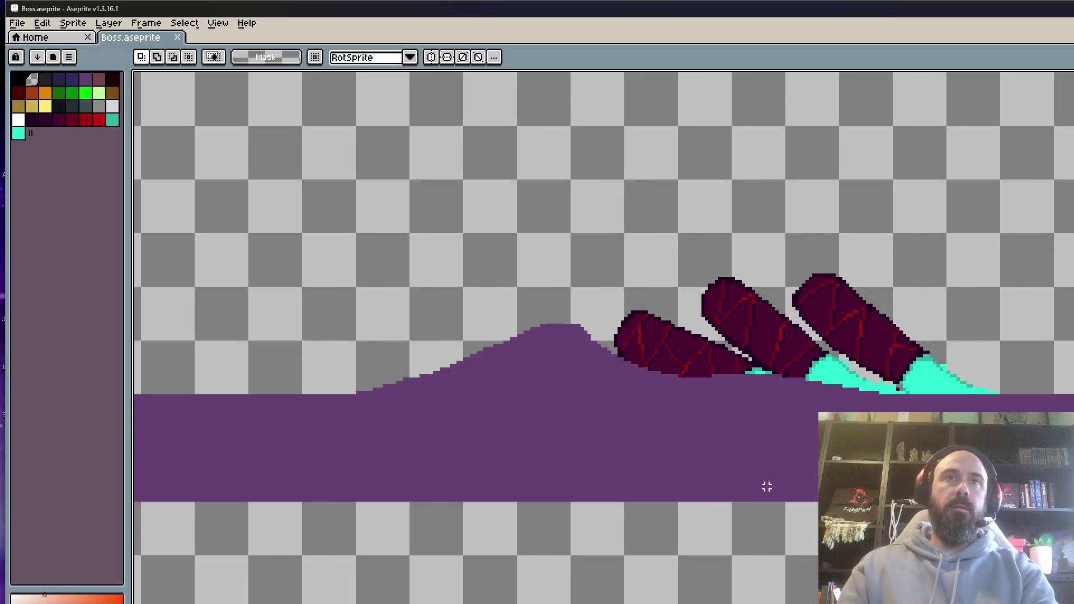
scroll(766, 486, down, 2)
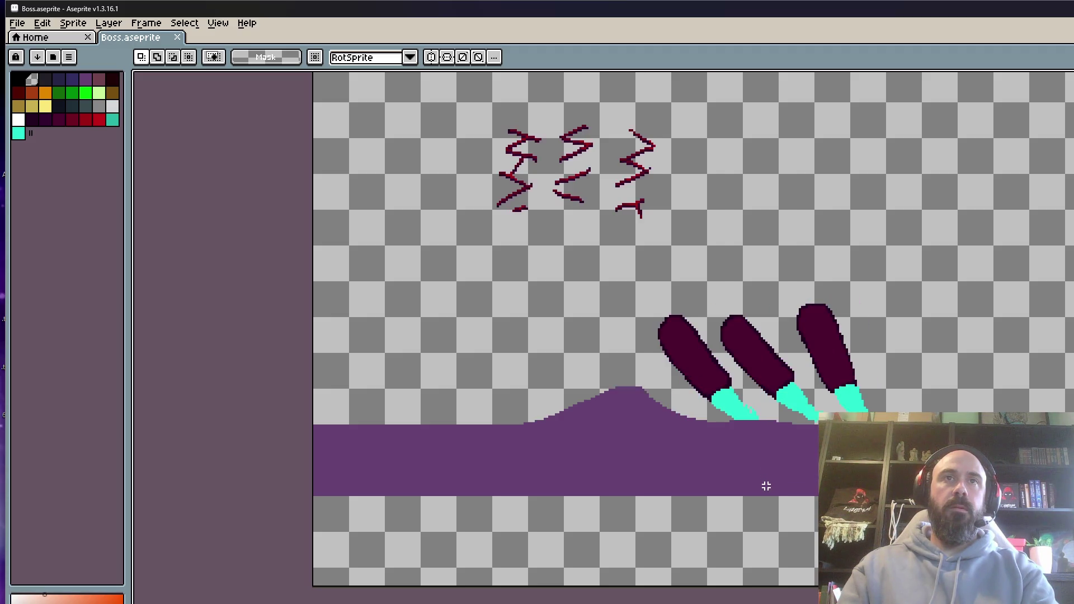
key(h)
drag(598, 310, 596, 360)
key(m)
drag(449, 132, 546, 308)
Place the zigzag on the leftmost leg, rotated to about 49° and nudged into position.
drag(539, 282, 690, 428)
scroll(690, 428, up, 1)
mouse_move(775, 549)
mouse_down()
mouse_move(870, 451)
mouse_move(889, 392)
mouse_up()
scroll(674, 365, up, 1)
drag(674, 365, 677, 434)
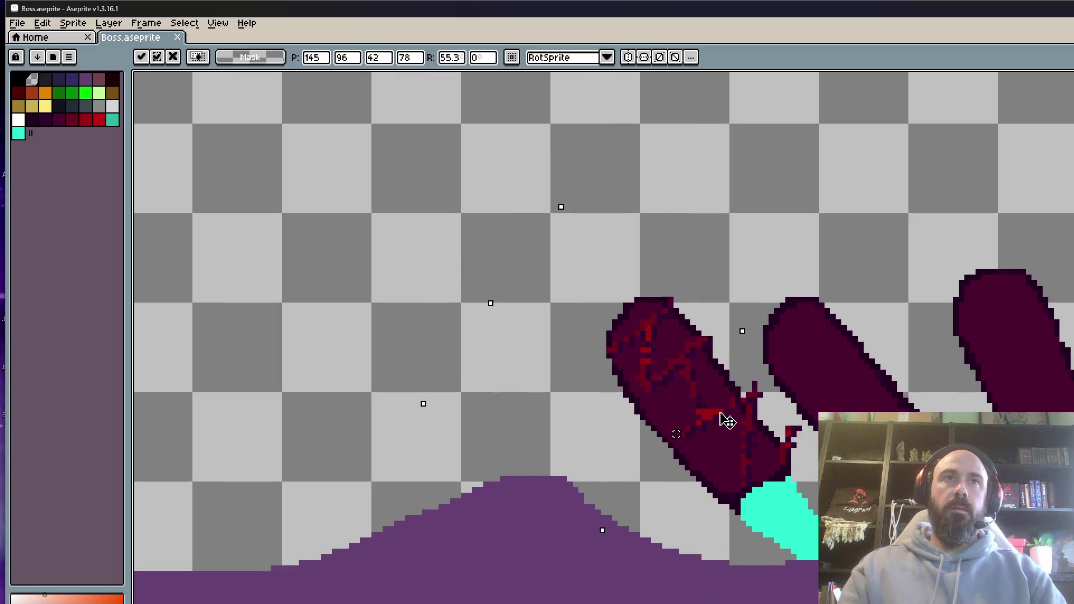
mouse_move(800, 470)
mouse_down()
mouse_move(808, 448)
mouse_move(774, 447)
mouse_up()
key(Right)
key(Right)
key(Down)
key(Down)
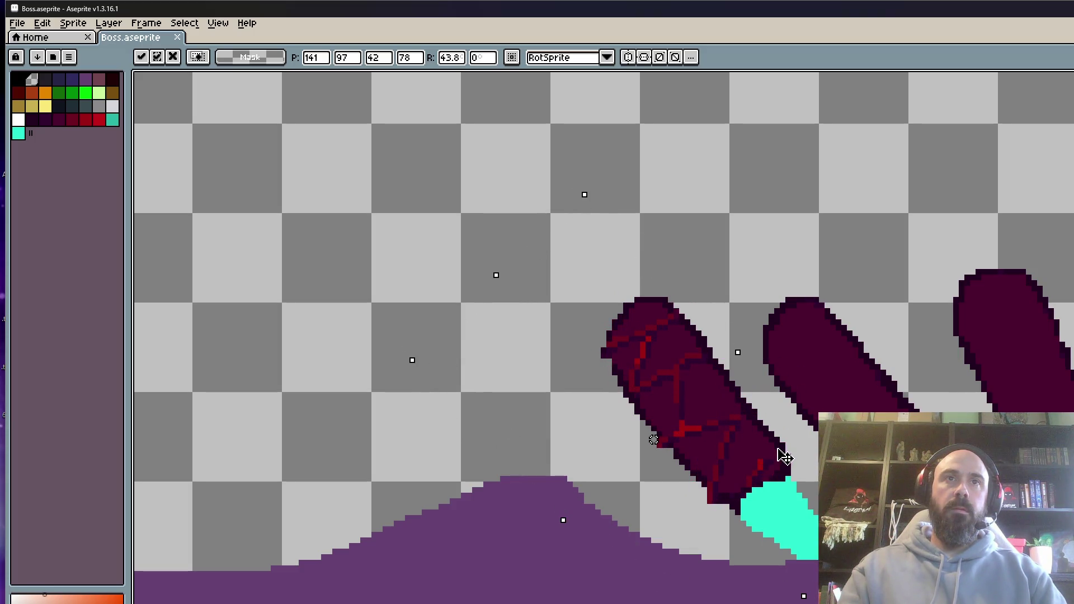
drag(775, 485, 779, 466)
key(Right)
drag(791, 448, 790, 459)
key(Return)
scroll(784, 425, down, 4)
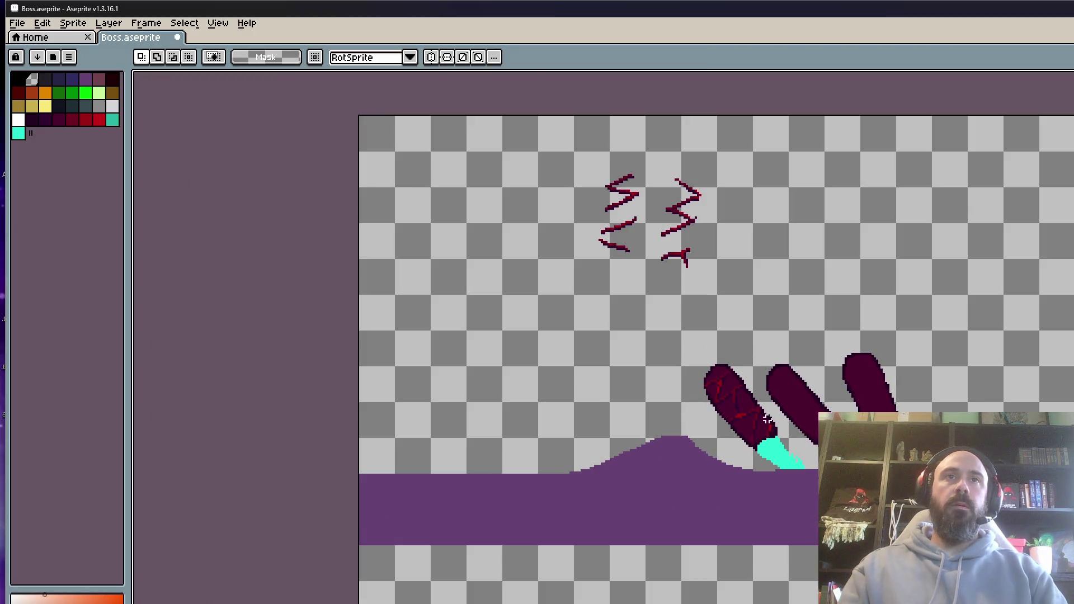
Select the next vein zigzag and move it over the middle leg.
mouse_move(543, 139)
mouse_down()
mouse_move(646, 301)
mouse_move(811, 414)
mouse_up()
scroll(811, 409, up, 2)
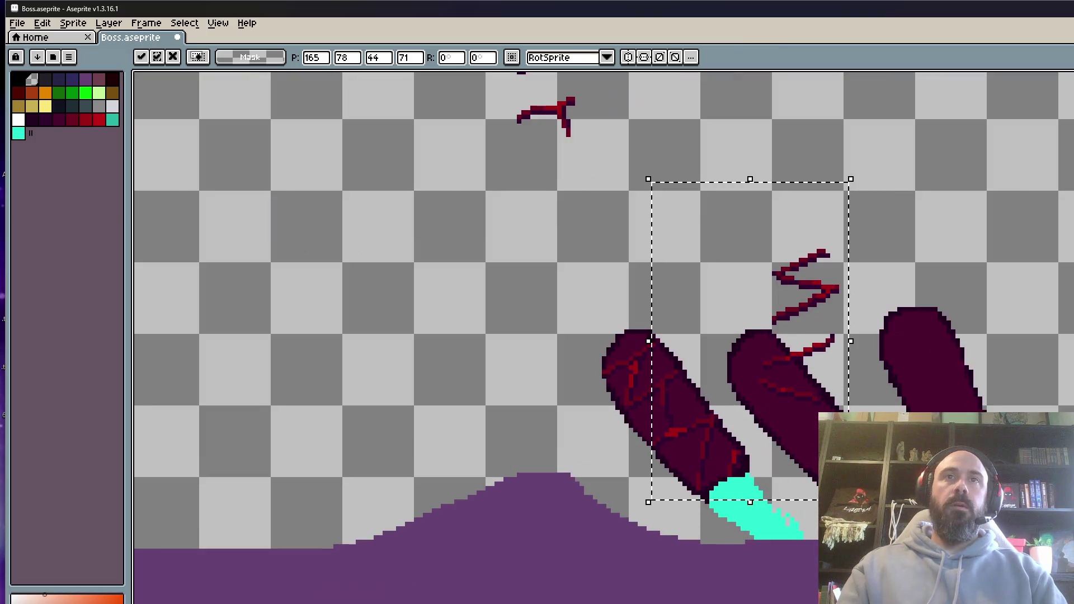
key(ctrl+z)
scroll(532, 235, up, 2)
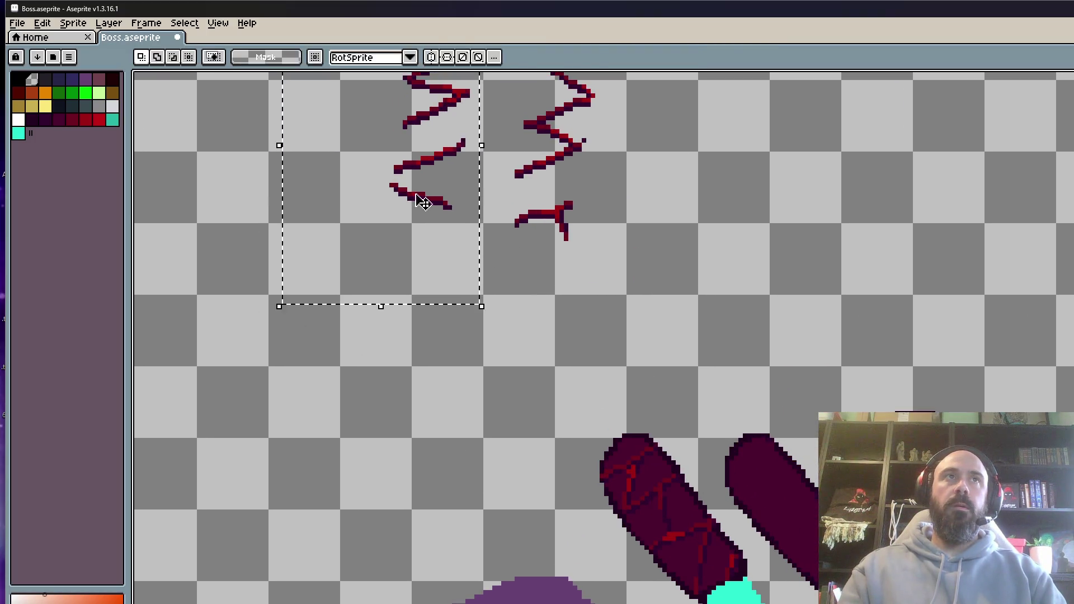
drag(425, 146, 813, 395)
scroll(814, 394, up, 1)
scroll(800, 302, down, 1)
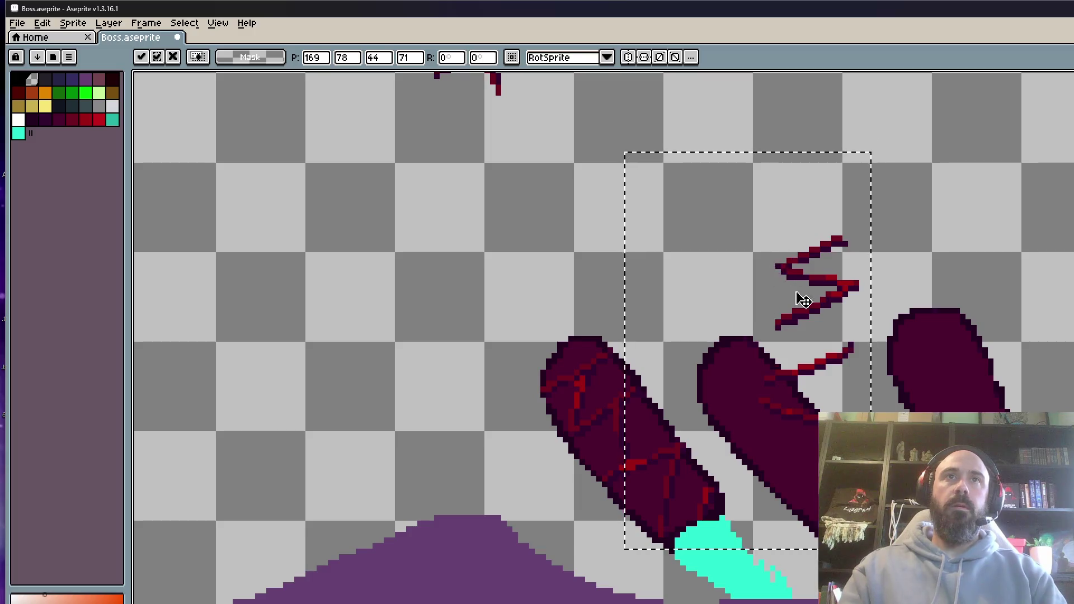
Raise the zigzag, then rotate its lower strokes and place them on the middle leg.
drag(798, 295, 834, 151)
key(Return)
mouse_move(795, 117)
mouse_down()
mouse_move(880, 251)
mouse_move(895, 353)
mouse_move(888, 234)
mouse_up()
scroll(888, 234, down, 1)
click(883, 239)
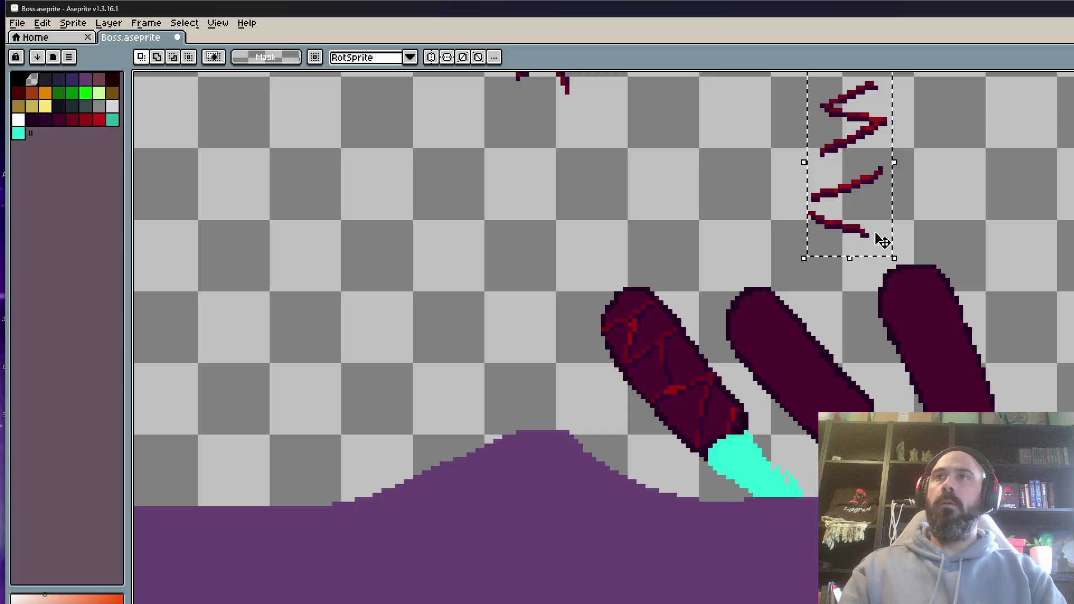
drag(844, 202, 836, 256)
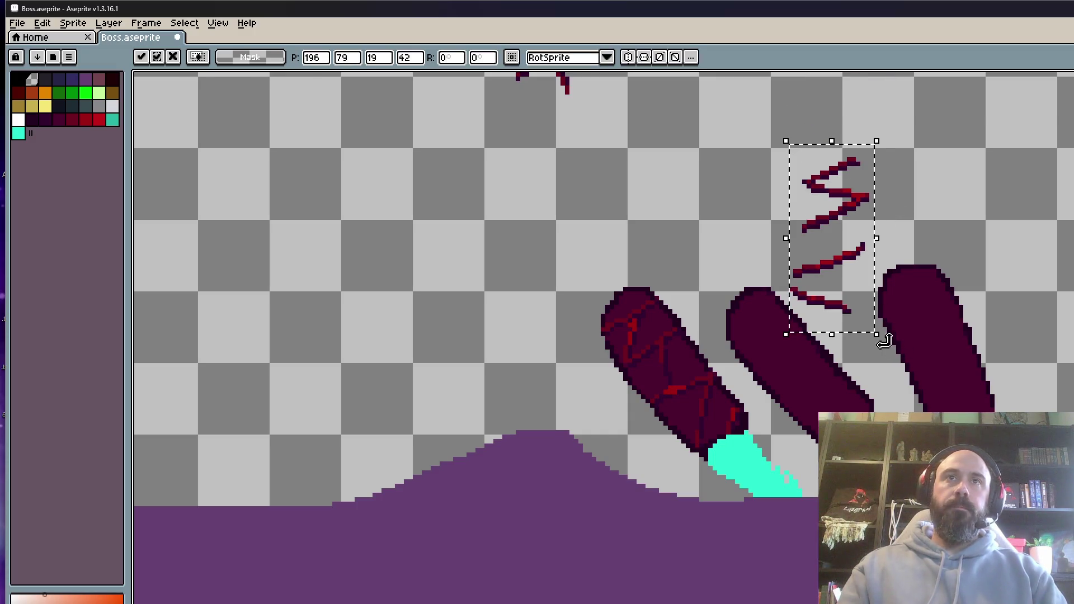
mouse_move(885, 343)
mouse_down()
mouse_move(980, 268)
mouse_move(954, 305)
mouse_up()
mouse_move(823, 235)
mouse_down()
mouse_move(844, 330)
mouse_move(831, 408)
mouse_move(925, 405)
mouse_up()
key(Right)
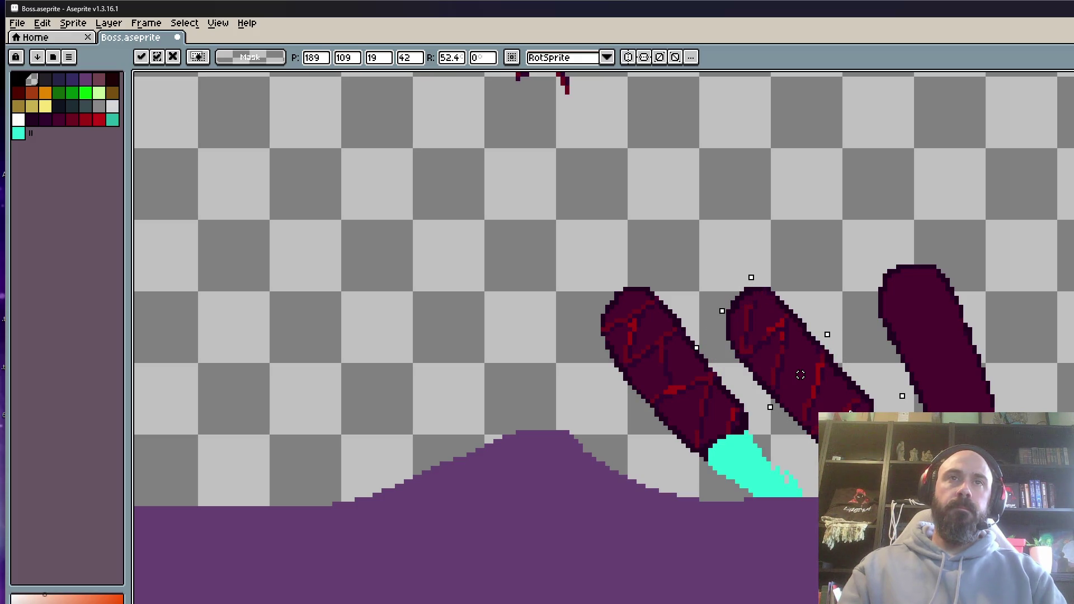
key(Return)
Redo the middle-leg vein placement, rotated about 45° to follow the leg's slant.
scroll(865, 281, down, 1)
key(Right)
key(Right)
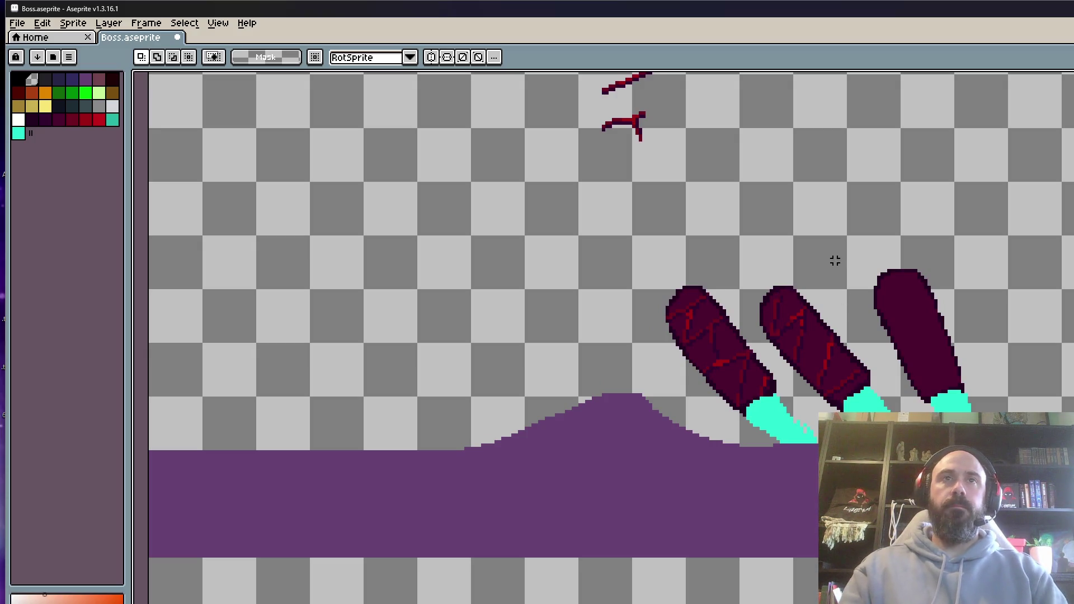
key(ctrl+z)
drag(838, 234, 807, 351)
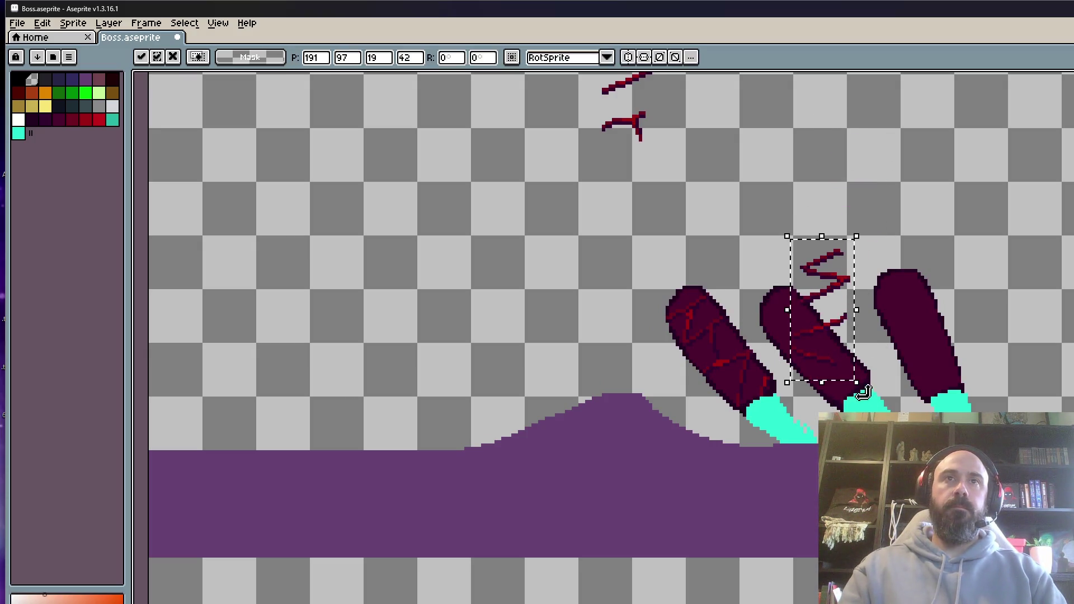
mouse_move(866, 391)
mouse_down()
mouse_move(907, 373)
mouse_move(918, 333)
mouse_move(850, 396)
mouse_move(899, 380)
mouse_move(866, 395)
mouse_up()
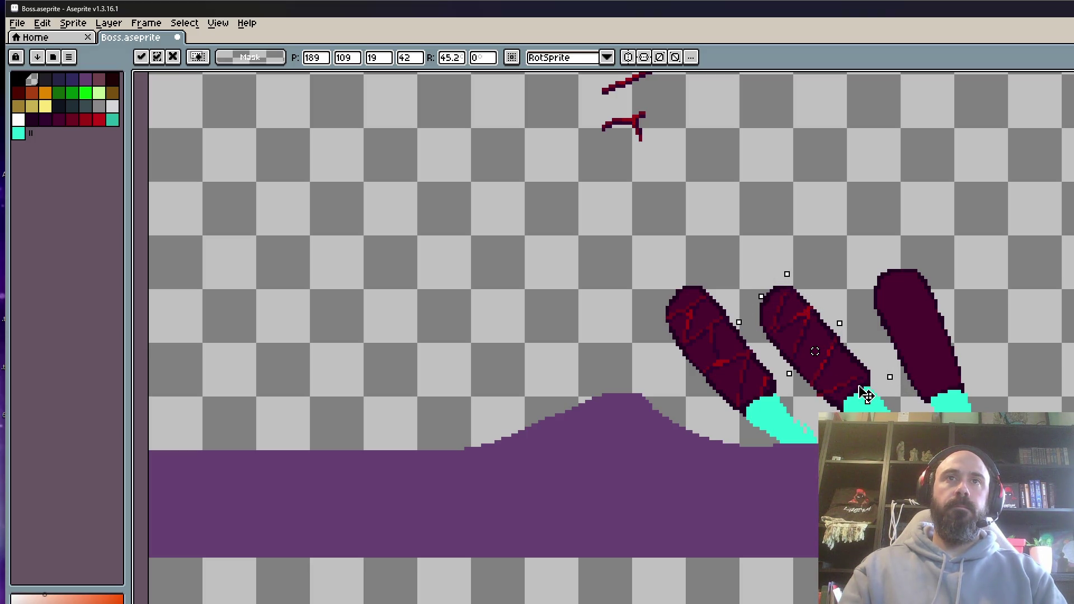
key(Return)
scroll(818, 397, up, 1)
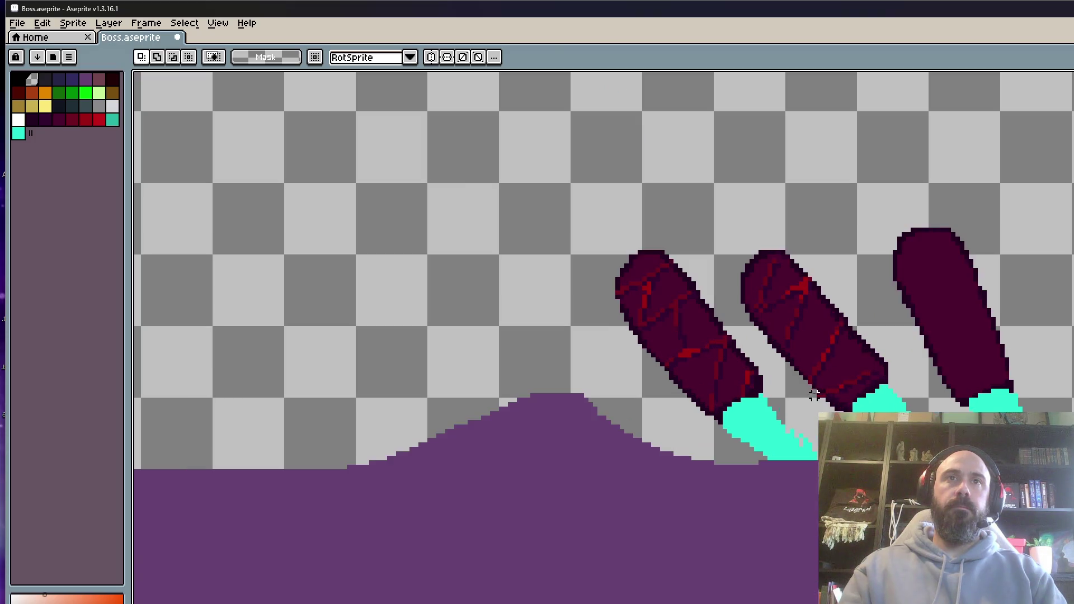
mouse_move(861, 364)
mouse_down()
mouse_move(918, 372)
mouse_move(871, 386)
mouse_up()
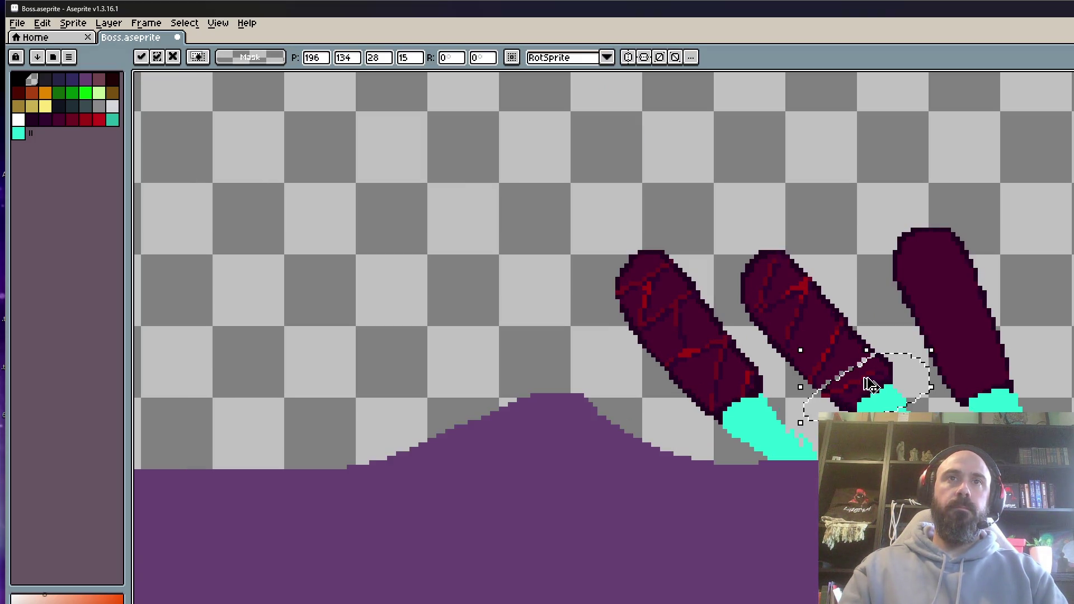
Lasso the red vein strokes and place them on the third leg, rotated about 29° and nudged one pixel left.
key(Return)
key(ctrl+d)
scroll(794, 323, down, 2)
drag(795, 323, 788, 349)
mouse_move(755, 157)
mouse_down()
mouse_move(683, 179)
mouse_move(772, 168)
mouse_move(744, 168)
mouse_move(761, 264)
mouse_move(951, 400)
mouse_move(993, 411)
mouse_move(1002, 403)
mouse_up()
scroll(951, 400, up, 2)
drag(923, 348, 932, 375)
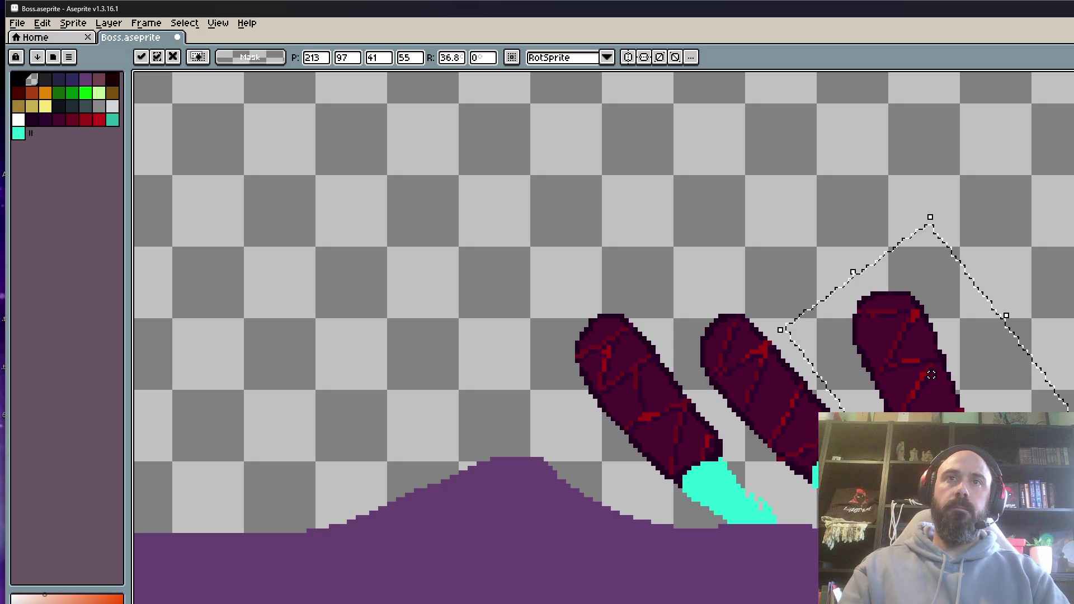
key(ctrl+z)
drag(931, 374, 927, 375)
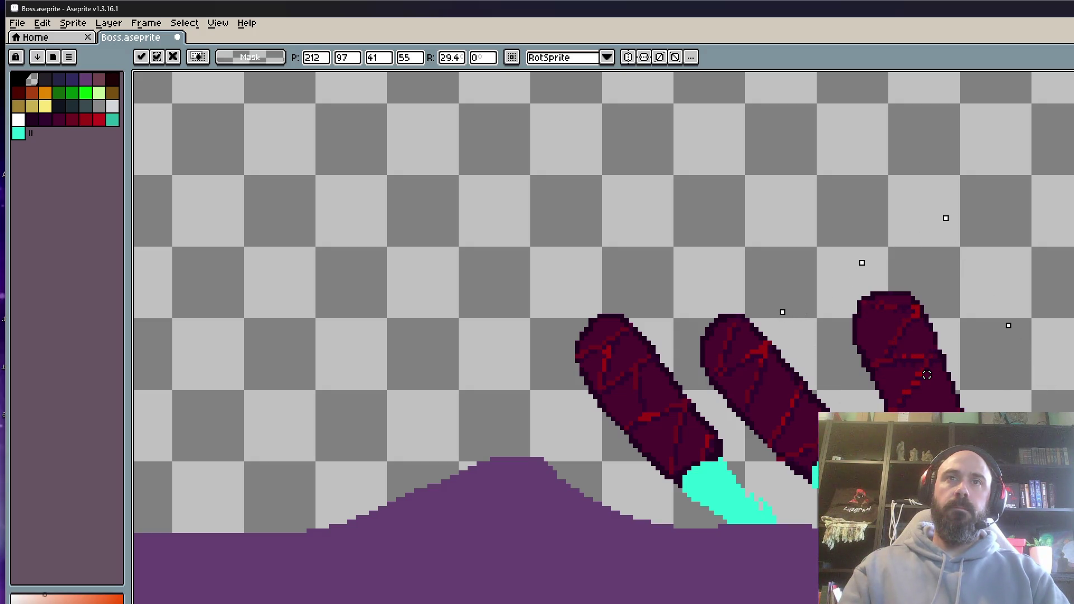
key(Return)
scroll(927, 375, down, 2)
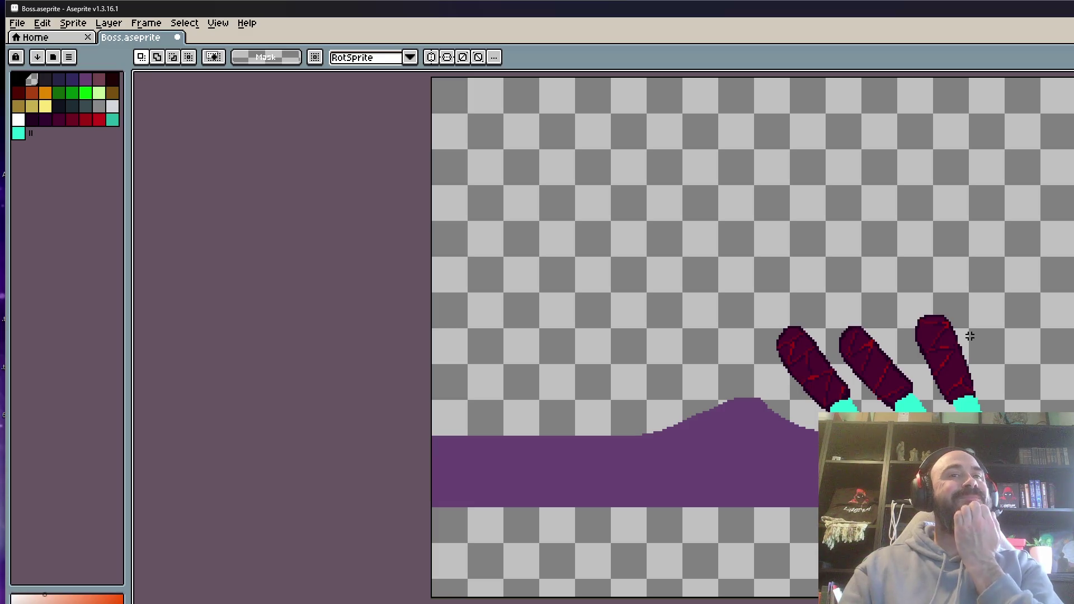
Step back and forth through the animation frames to reach the full boss frame.
key(Right)
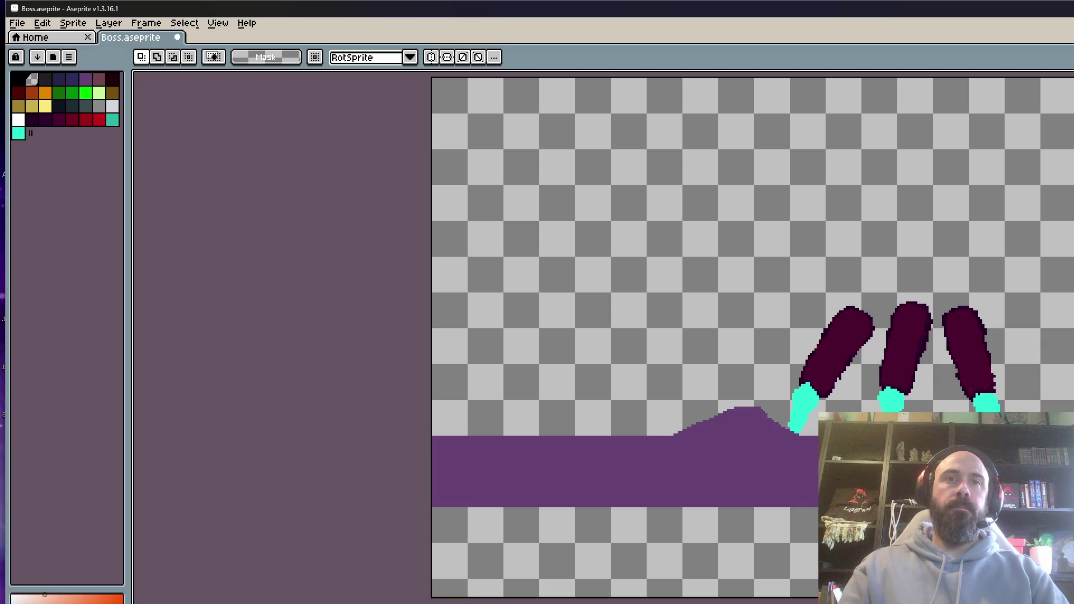
key(Left)
key(Right)
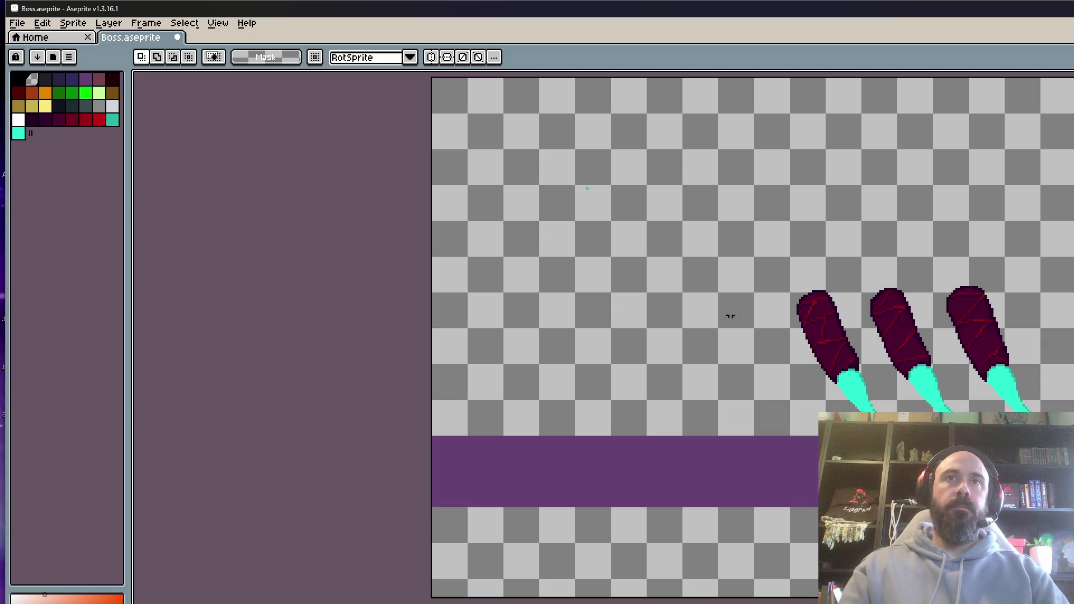
key(Return)
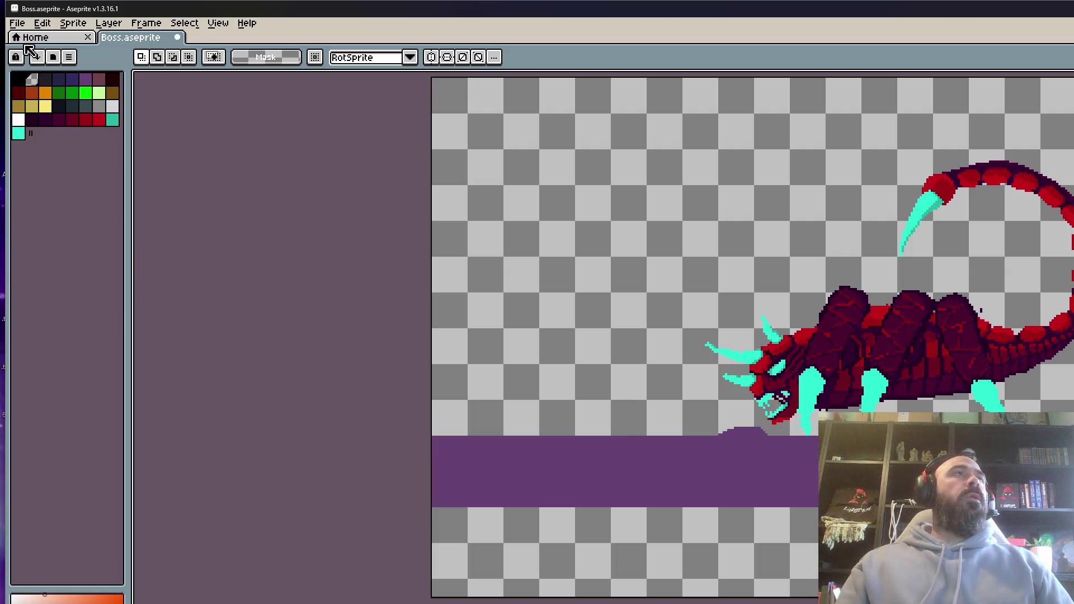
Save Boss.aseprite and play the animation to review the legs moving.
click(17, 23)
click(43, 79)
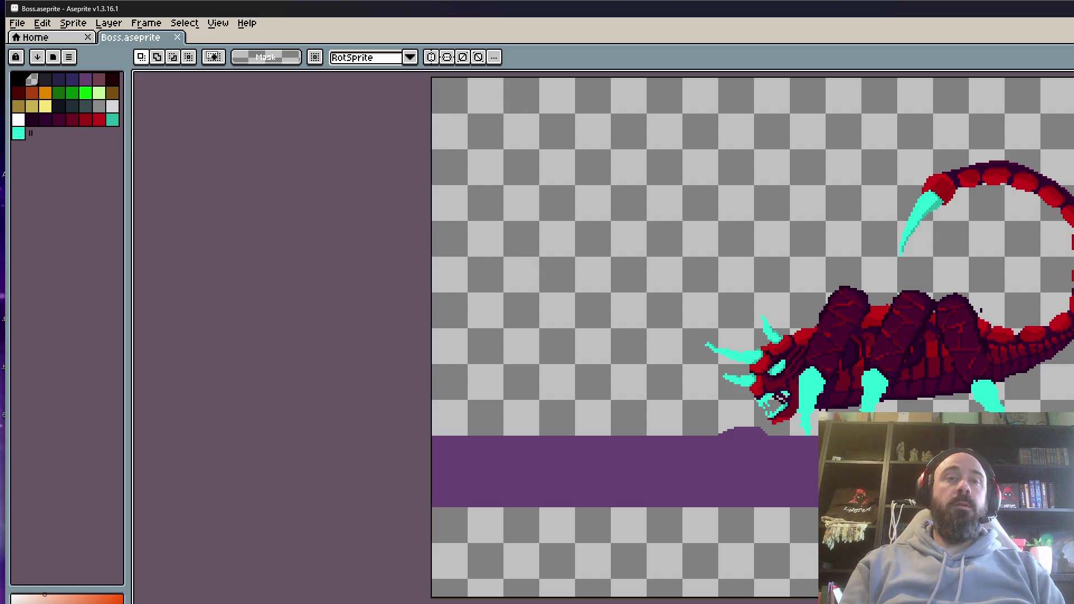
key(Return)
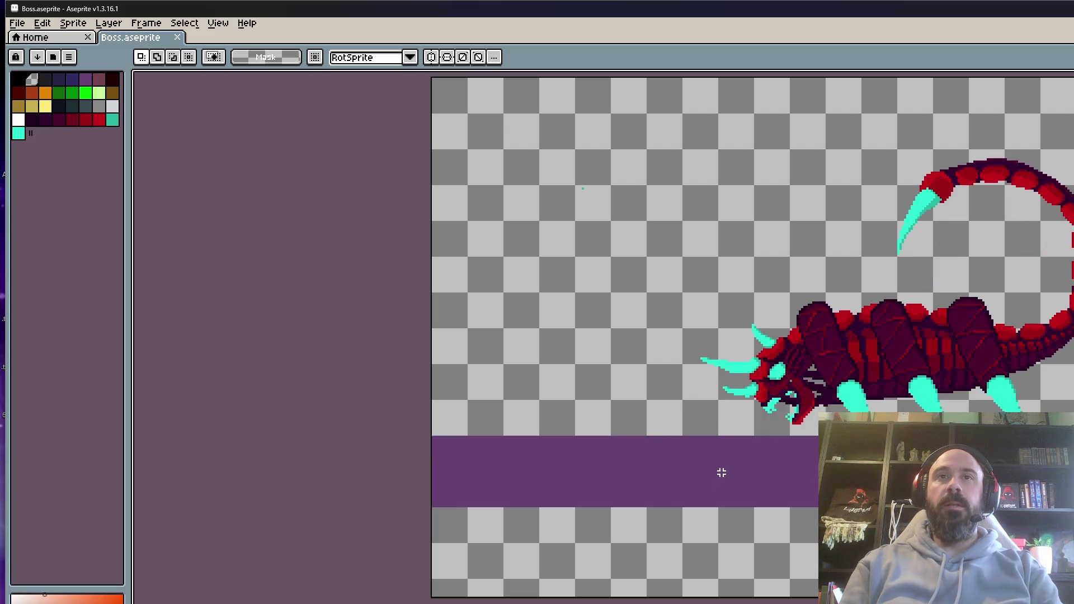
scroll(951, 410, up, 3)
scroll(739, 436, up, 2)
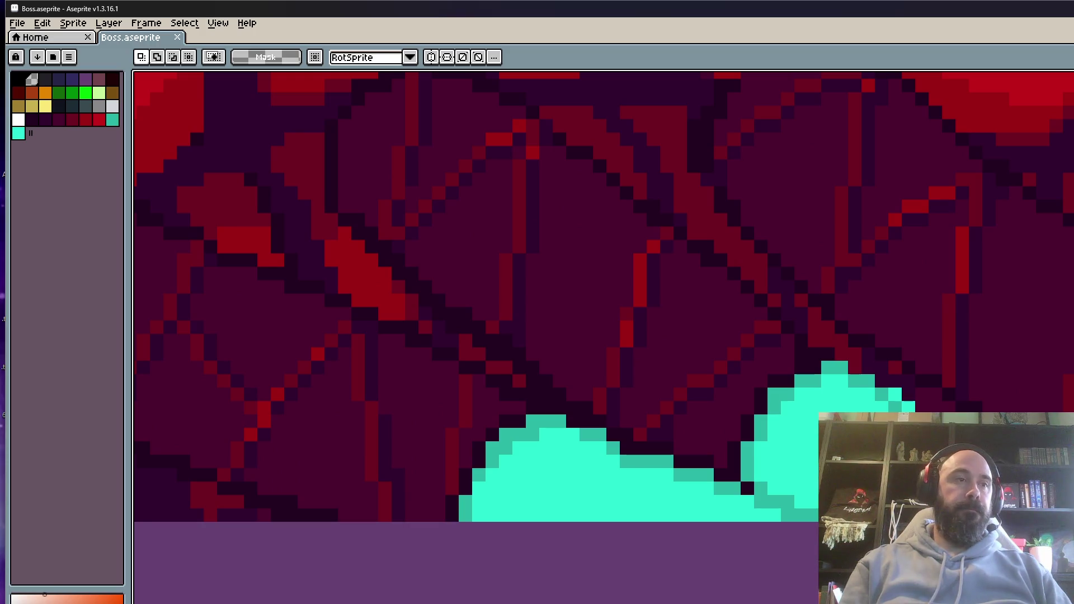
key(b)
scroll(870, 410, up, 2)
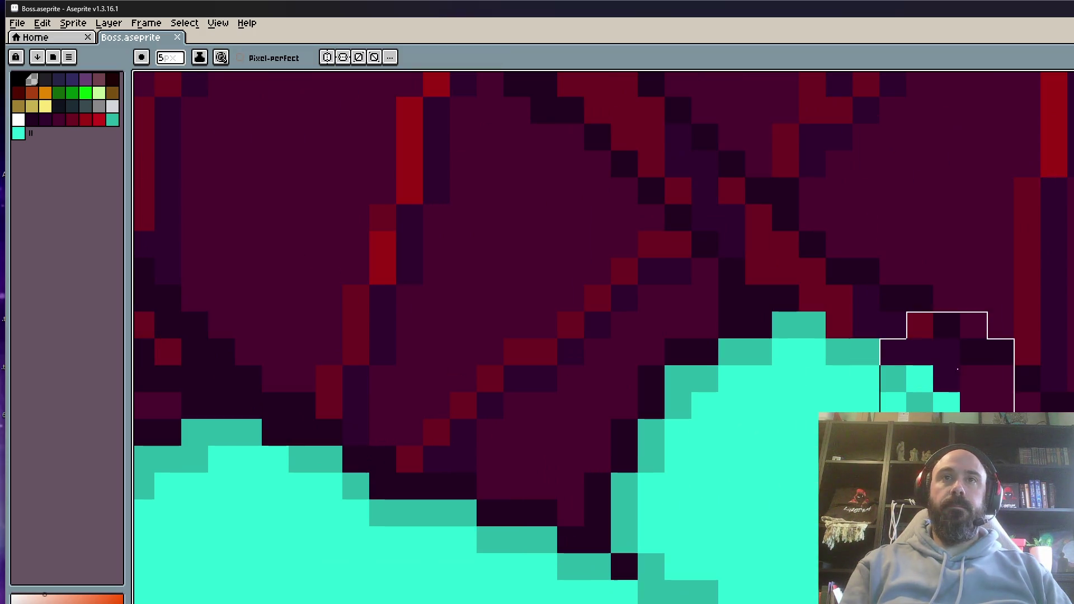
key(minus)
key(minus)
key(minus)
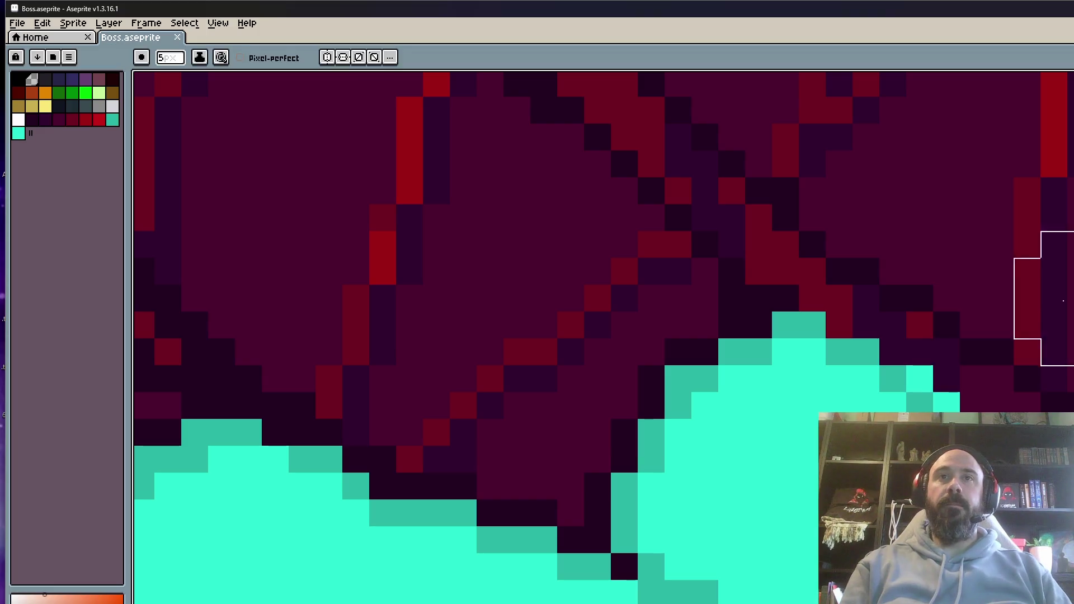
scroll(832, 321, down, 4)
key(Right)
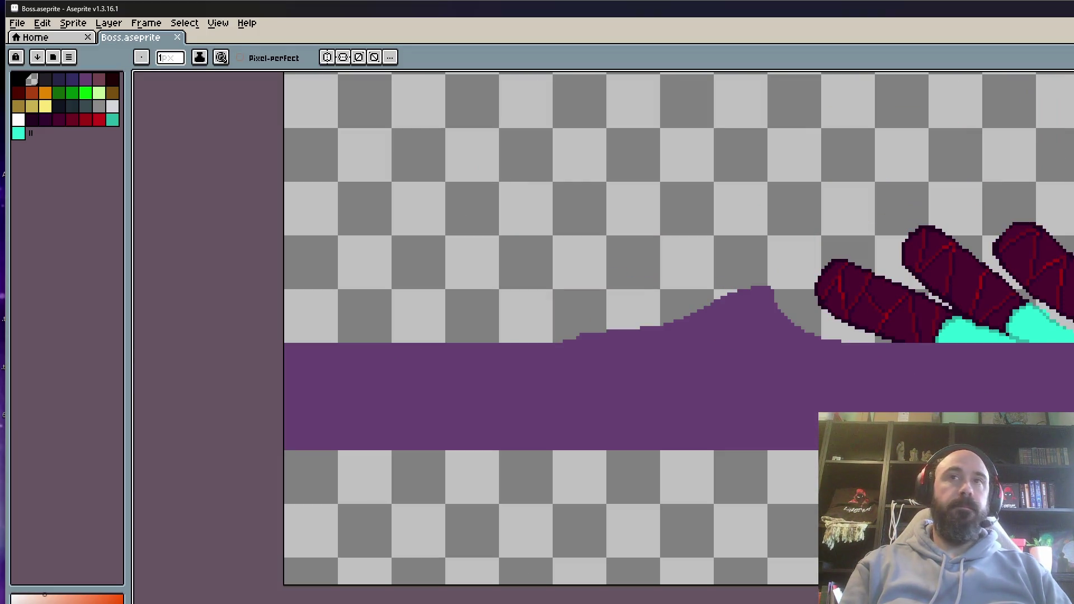
scroll(848, 279, up, 2)
scroll(996, 349, up, 2)
key(shift+n)
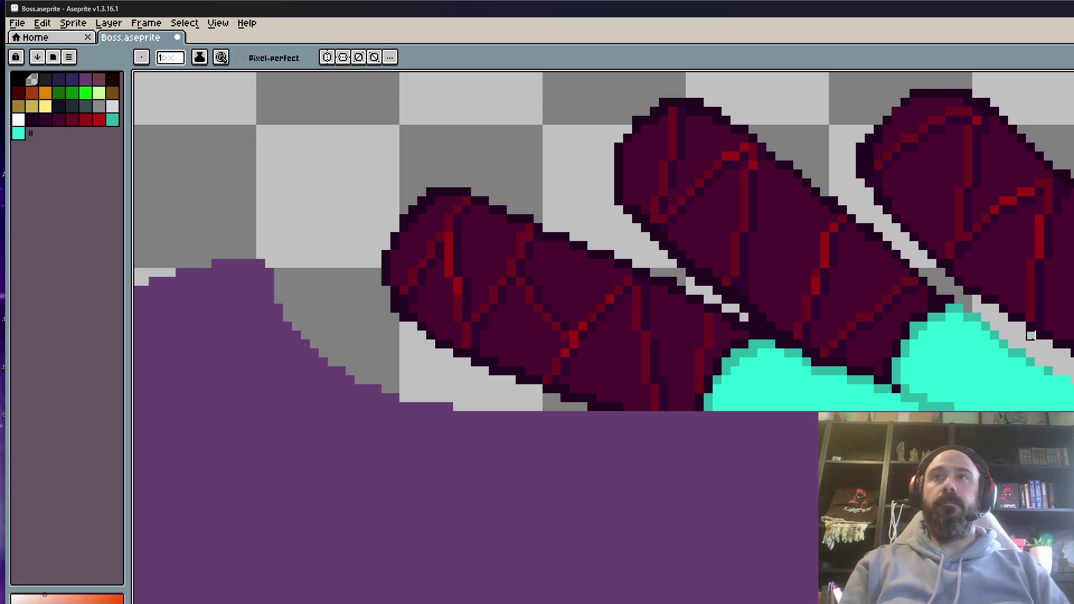
key(plus)
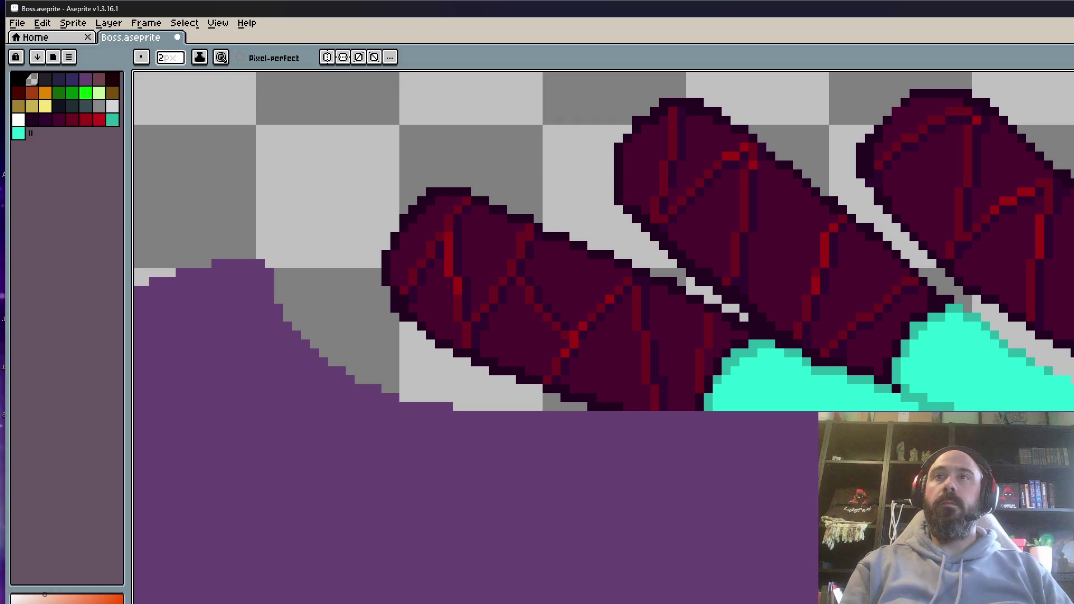
scroll(783, 280, down, 3)
scroll(913, 289, down, 2)
scroll(913, 289, up, 2)
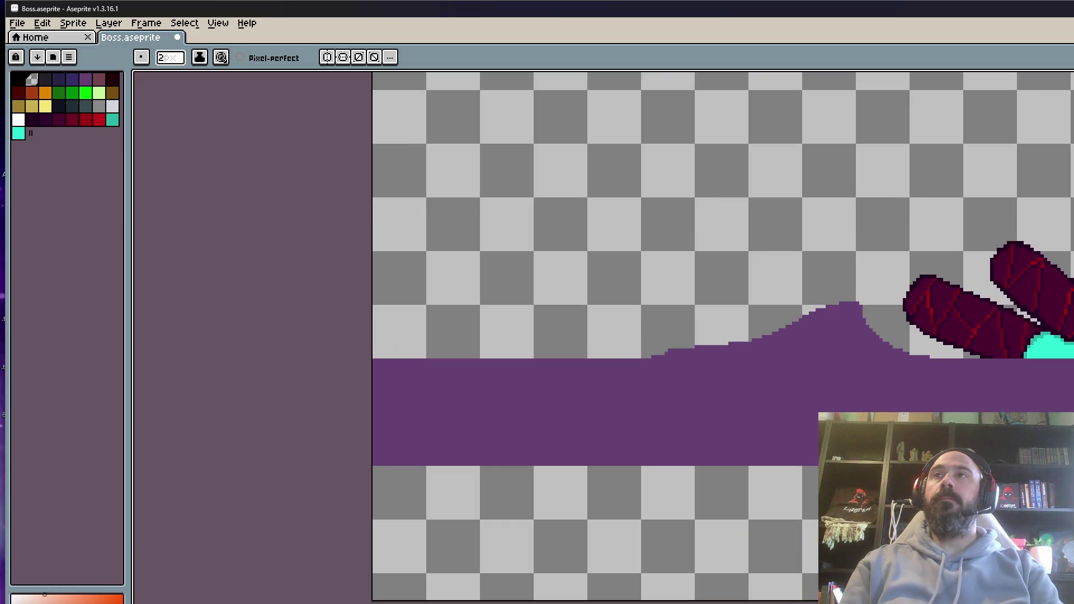
drag(1063, 262, 862, 308)
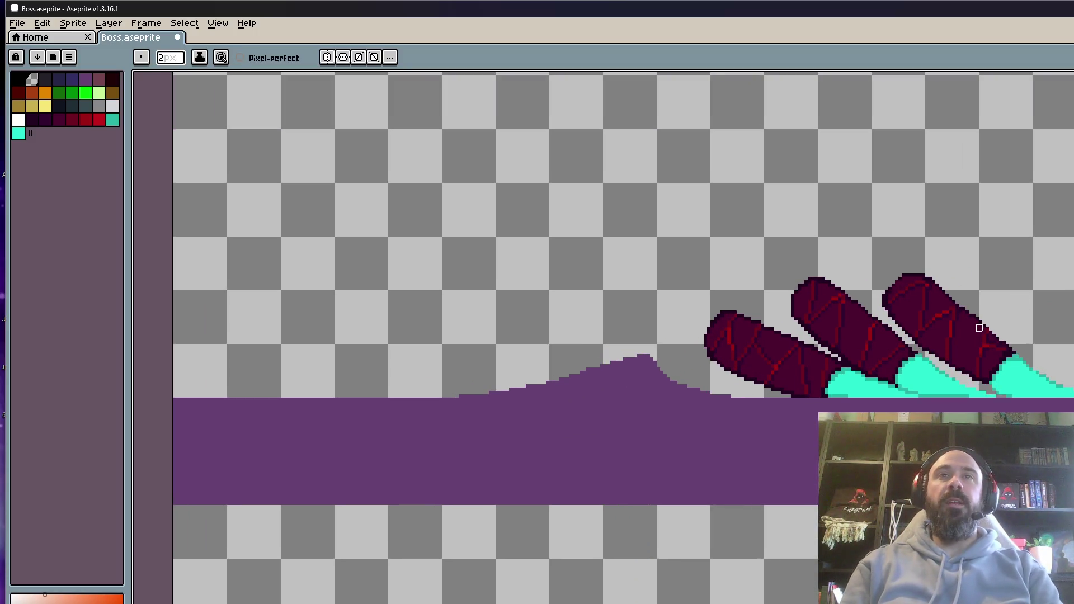
scroll(906, 398, up, 1)
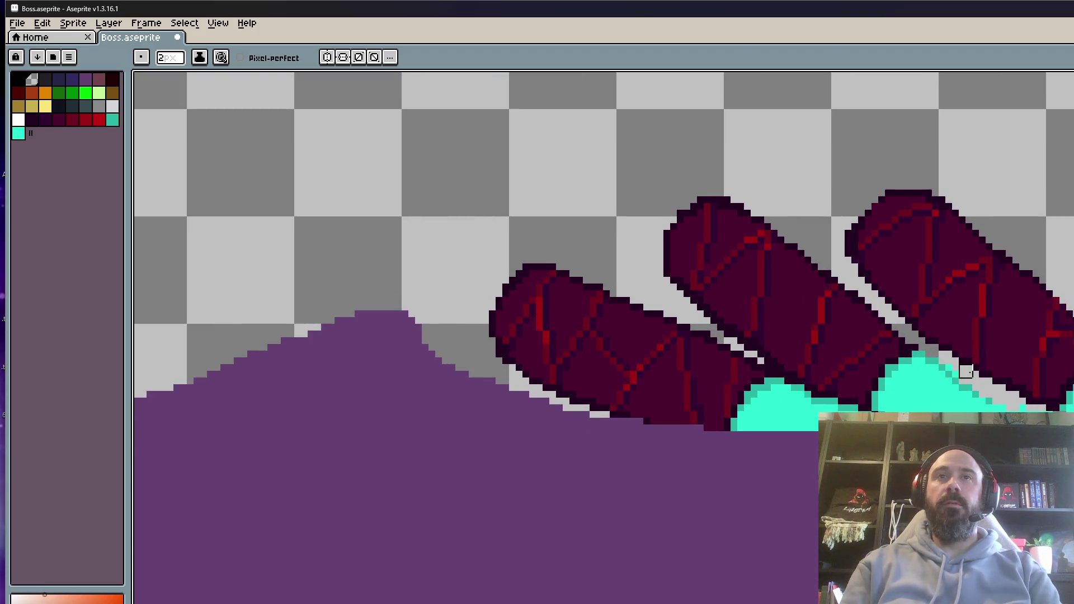
scroll(966, 371, up, 2)
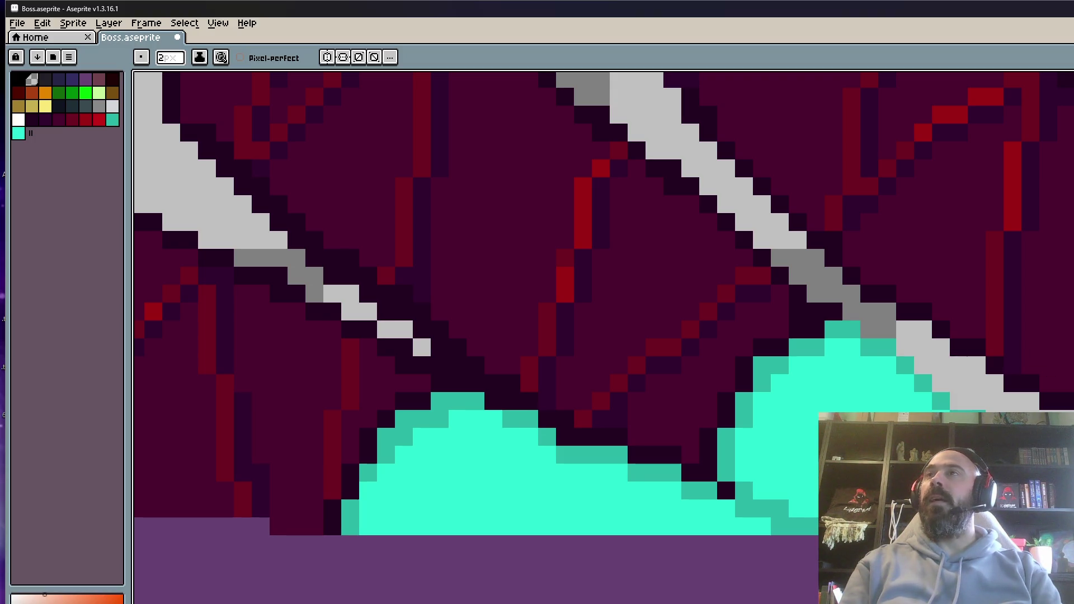
scroll(951, 336, down, 3)
scroll(951, 335, up, 1)
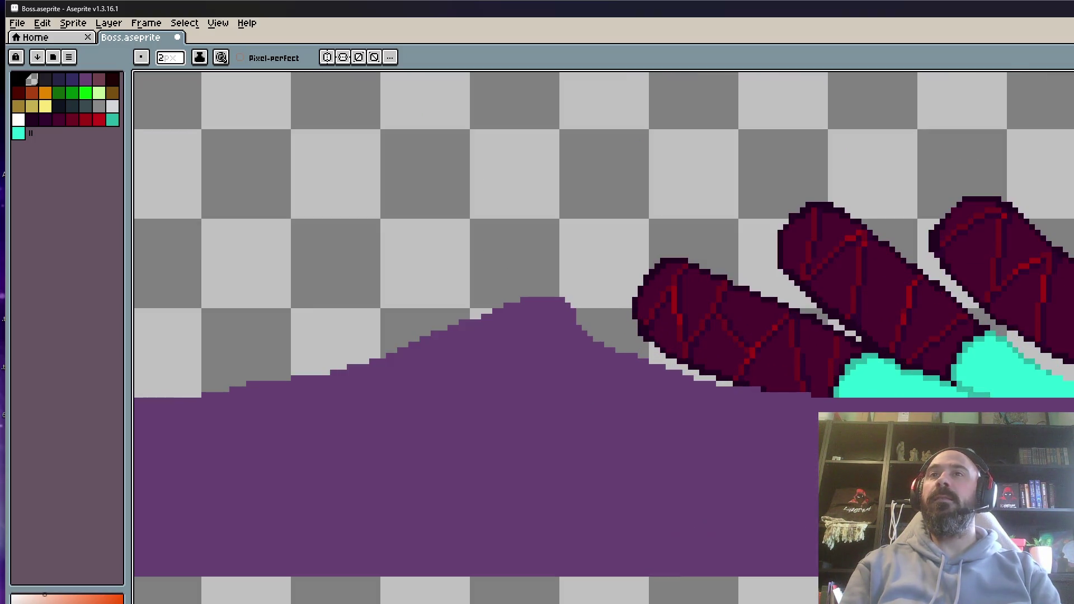
scroll(951, 336, up, 1)
scroll(951, 335, down, 2)
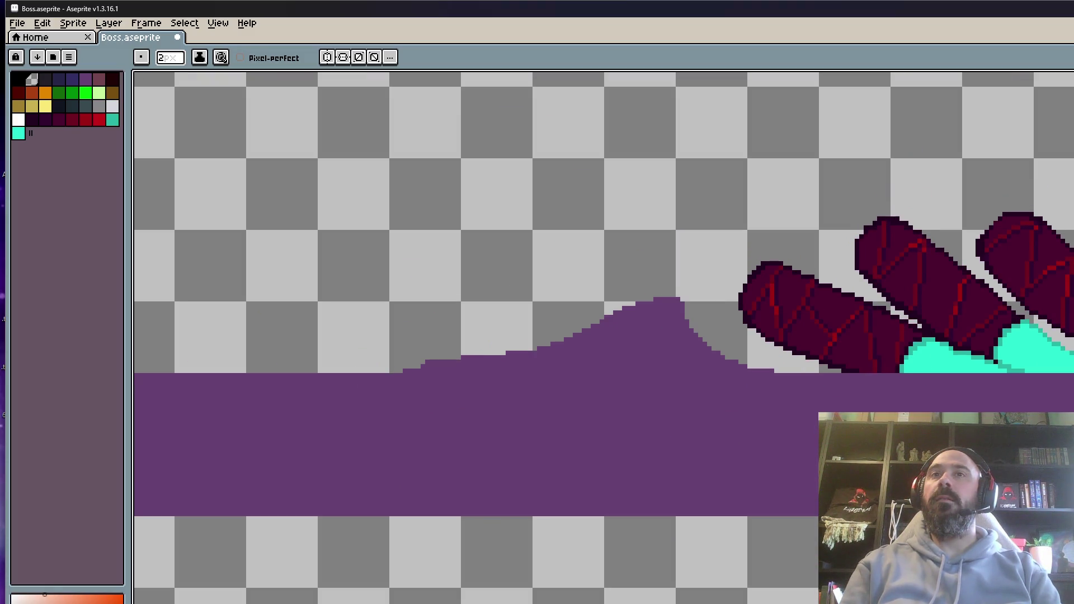
scroll(1059, 335, up, 2)
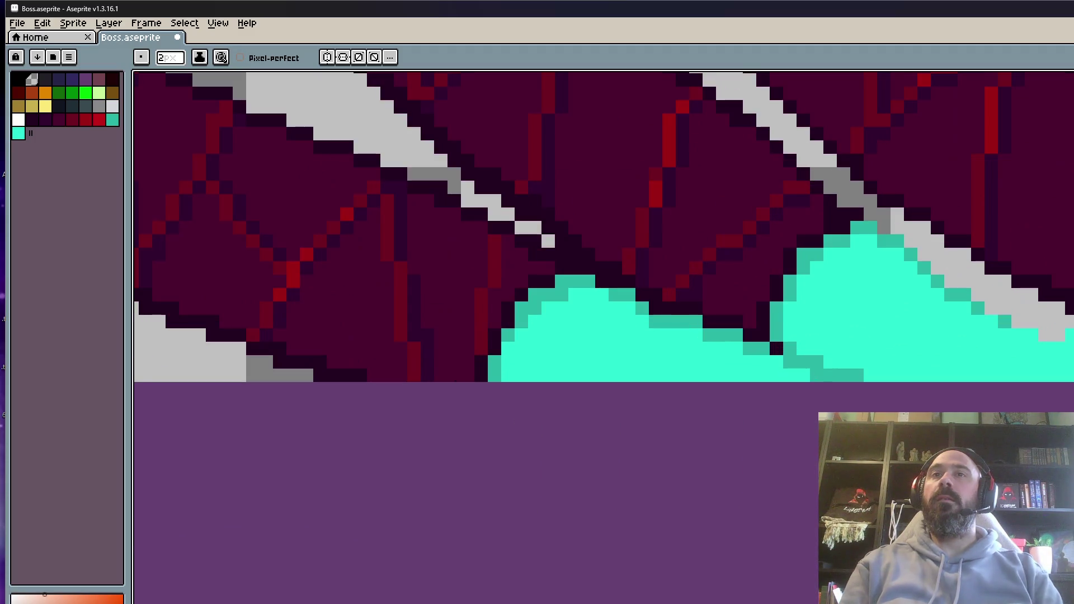
ctrl+scroll(1059, 335, down, 1)
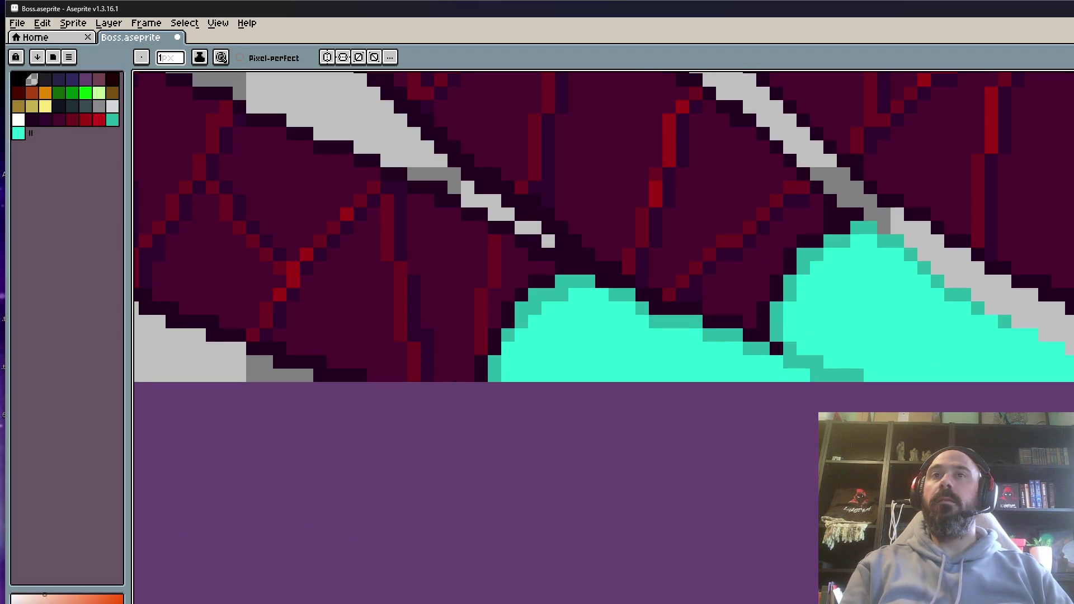
scroll(1058, 335, down, 2)
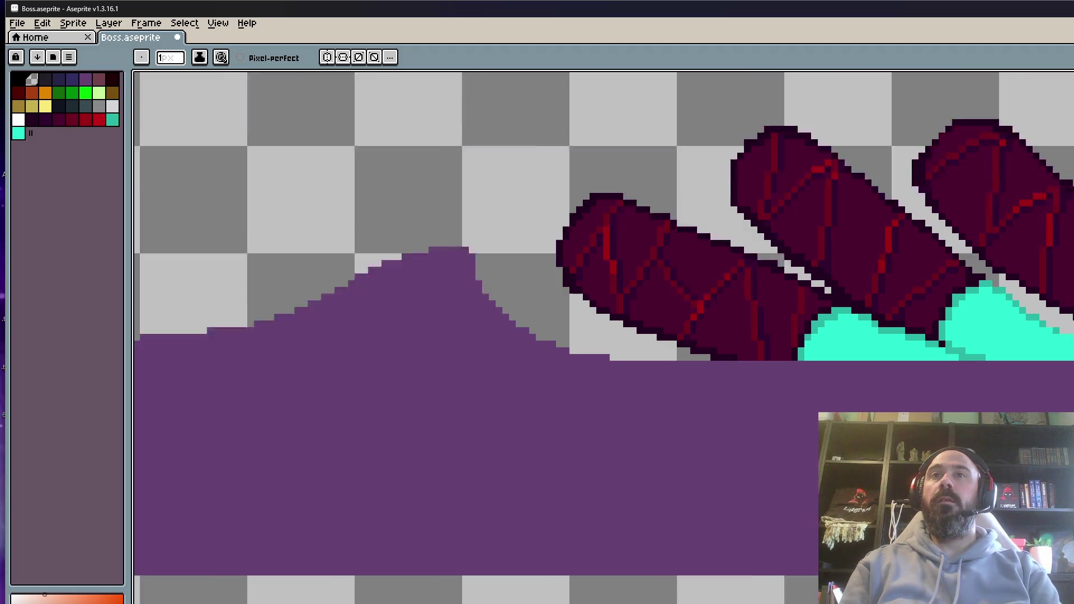
scroll(1058, 335, up, 1)
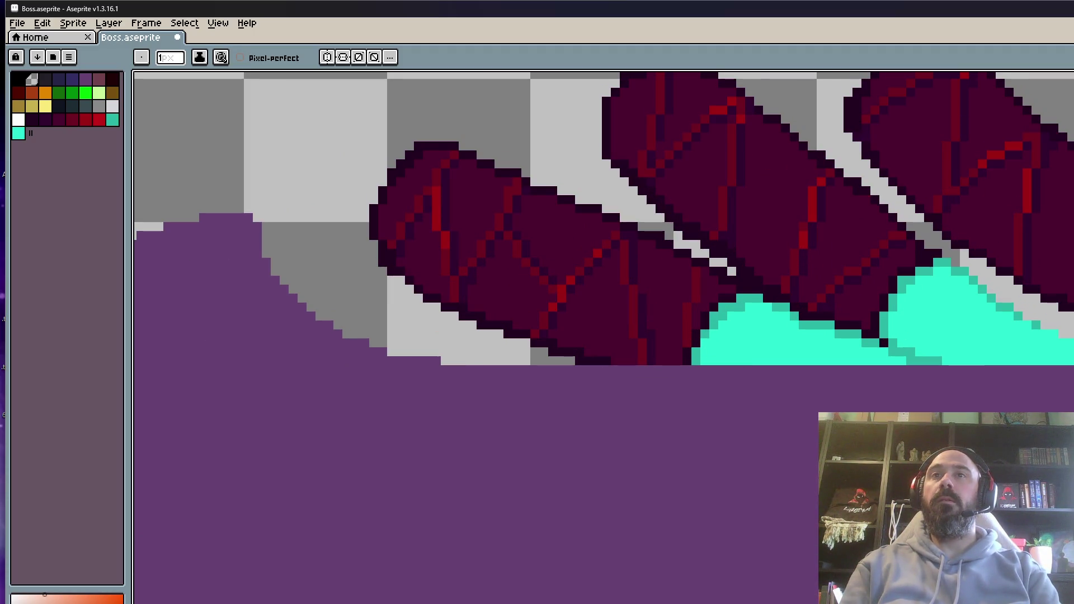
scroll(1059, 398, down, 1)
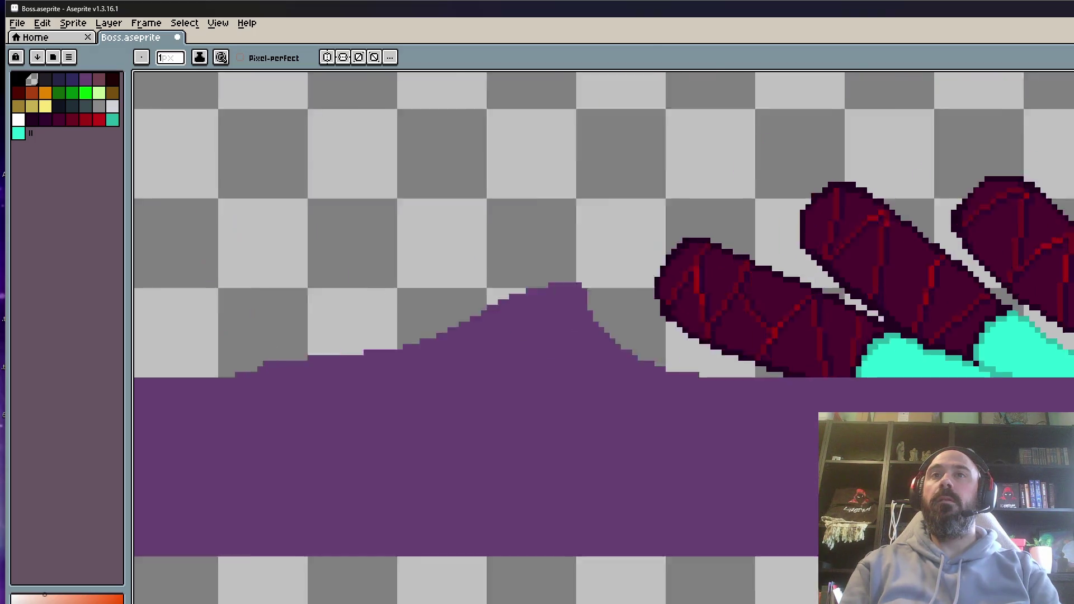
scroll(1058, 399, down, 1)
scroll(1059, 398, up, 3)
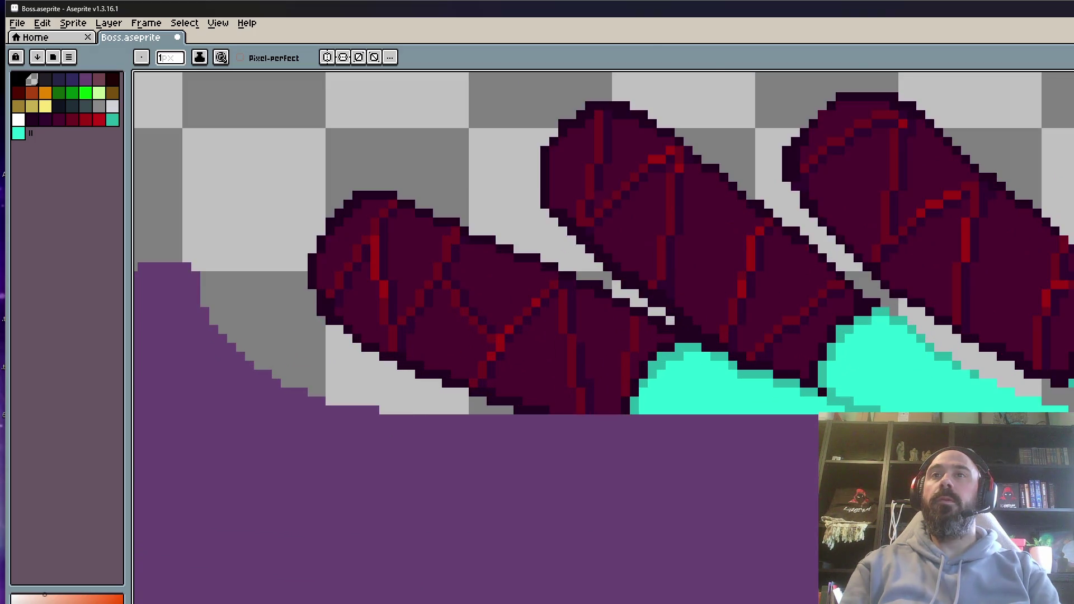
scroll(1059, 364, down, 4)
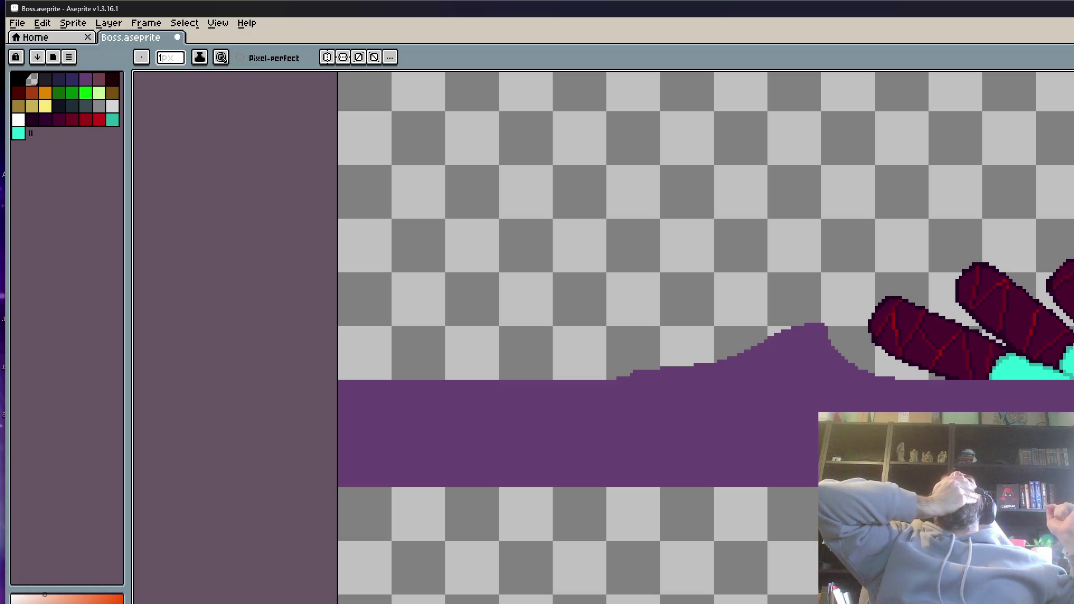
key(ctrl+z)
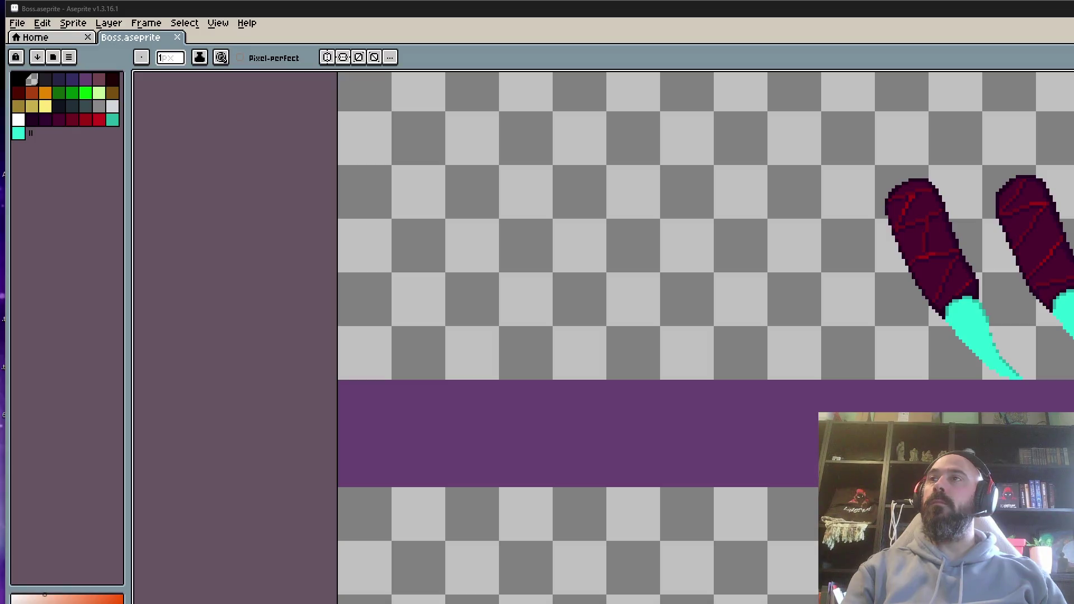